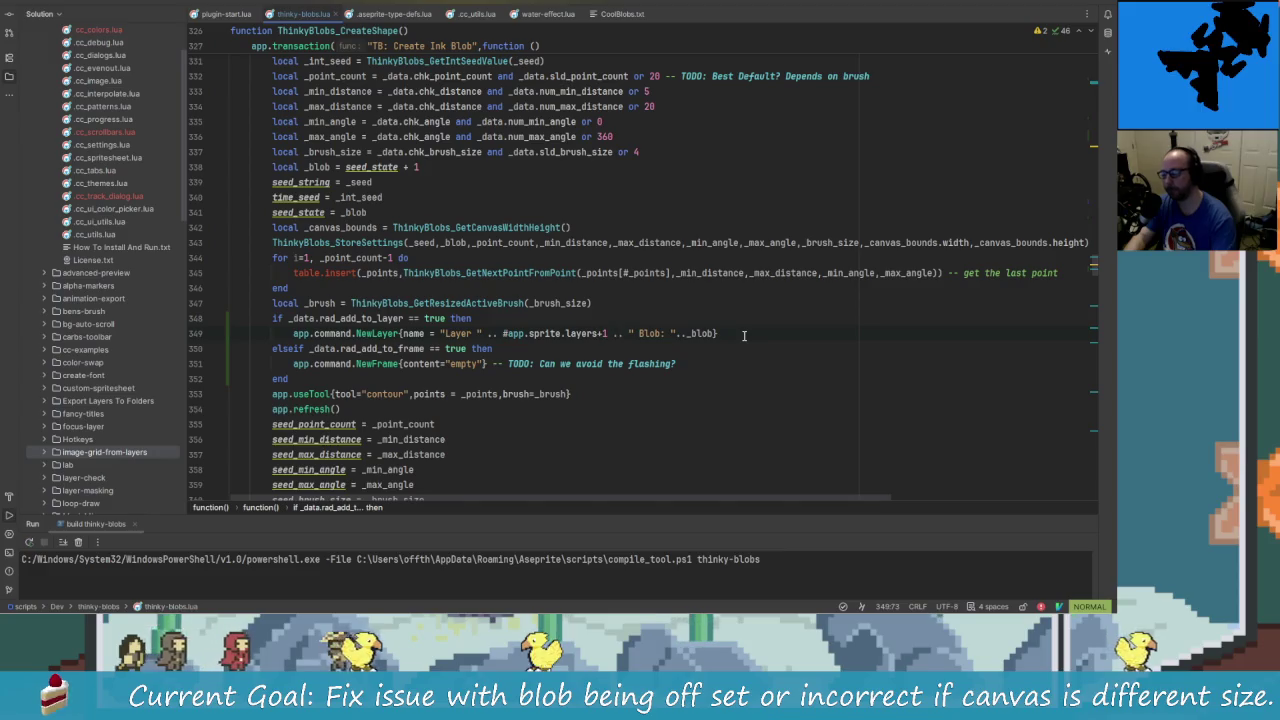
- On line 349, delete the " Blob: " suffix so new layers are named "Layer " plus the layer count
{"action": "left_click", "coordinate": [608, 333]}
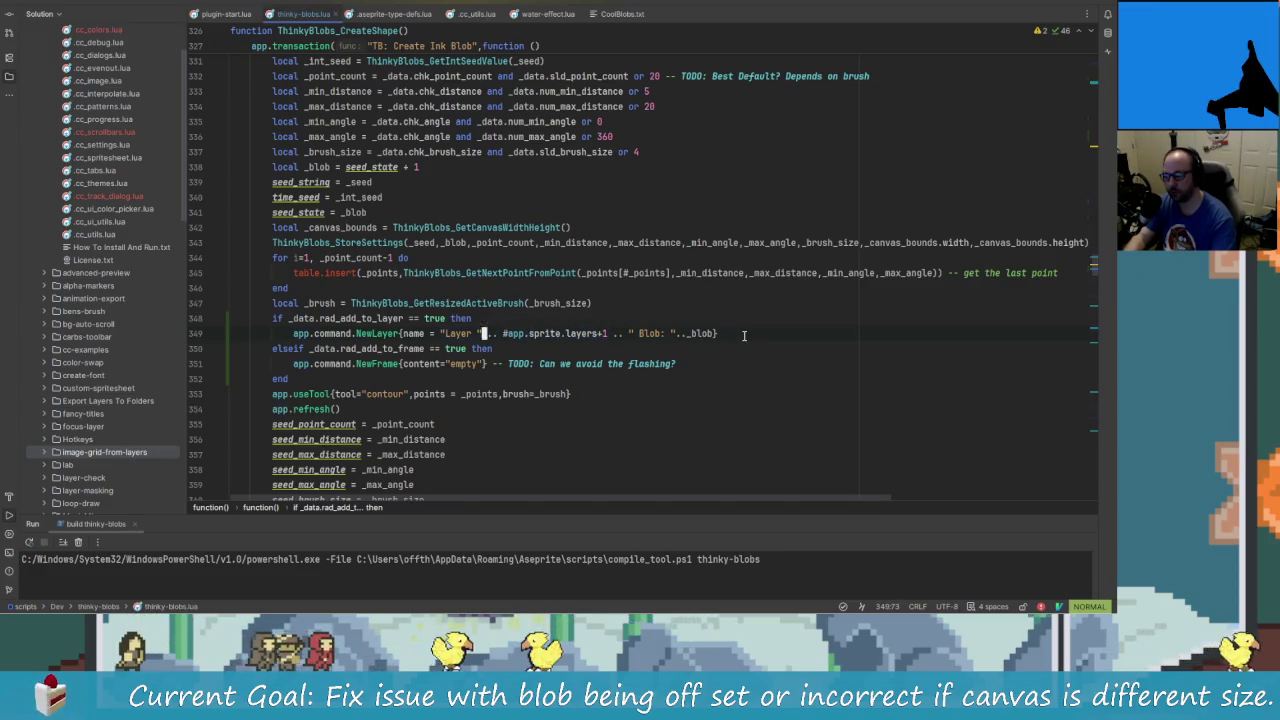
{"action": "left_click", "coordinate": [612, 333]}
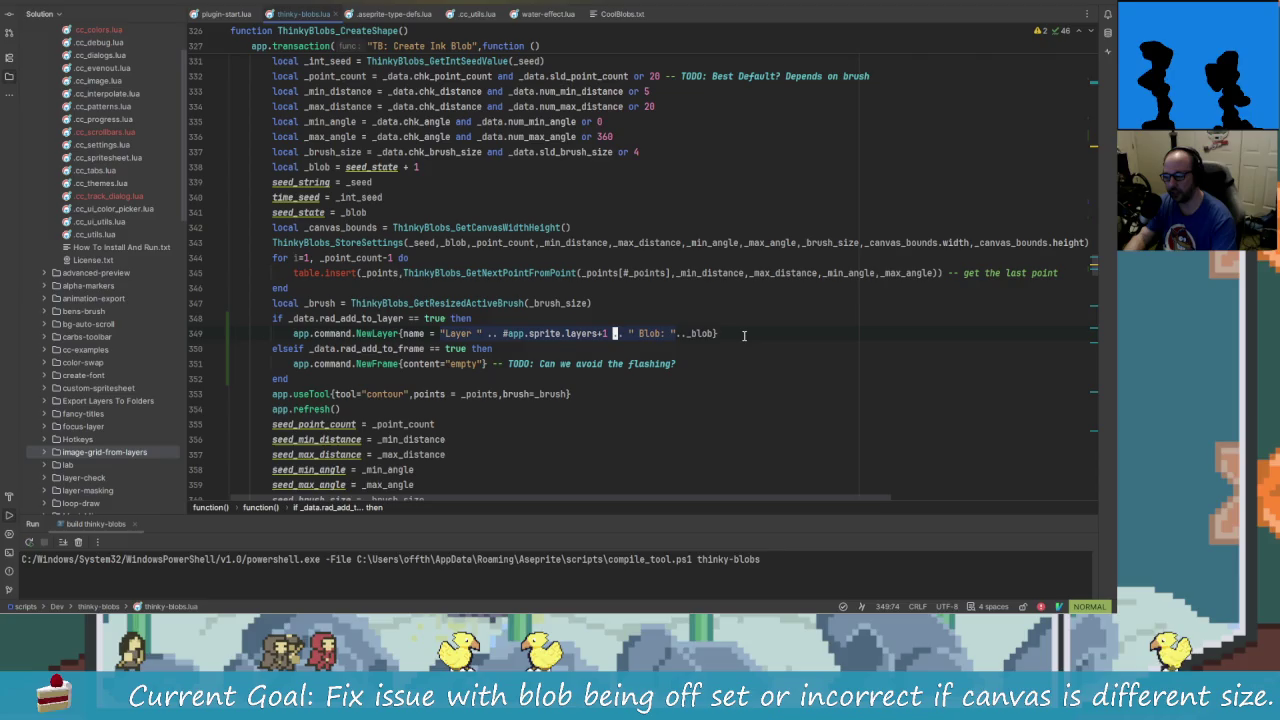
{"action": "key", "text": "x"}
{"action": "key", "text": "x"}
{"action": "key", "text": "x"}
{"action": "key", "text": "x"}
{"action": "key", "text": "x"}
{"action": "key", "text": "x"}
{"action": "key", "text": "x"}
{"action": "key", "text": "x"}
{"action": "key", "text": "x"}
{"action": "key", "text": "x"}
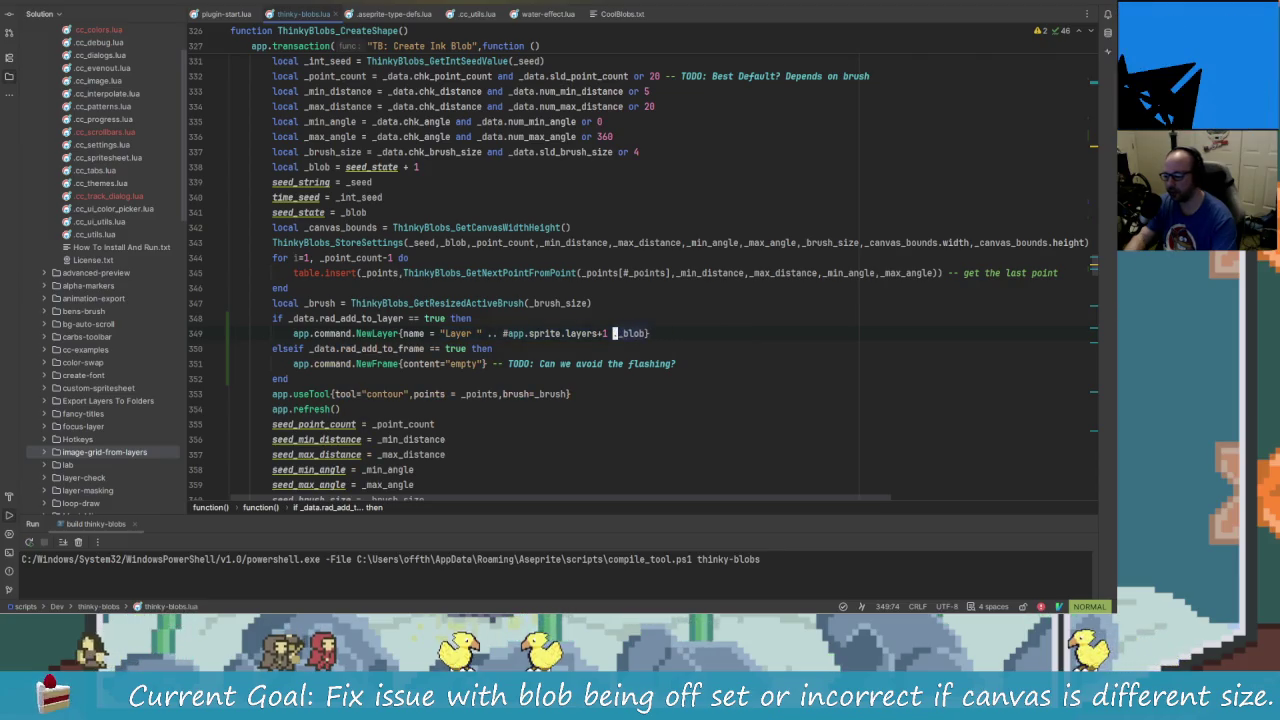
{"action": "key", "text": "x"}
{"action": "key", "text": "x"}
{"action": "key", "text": "x"}
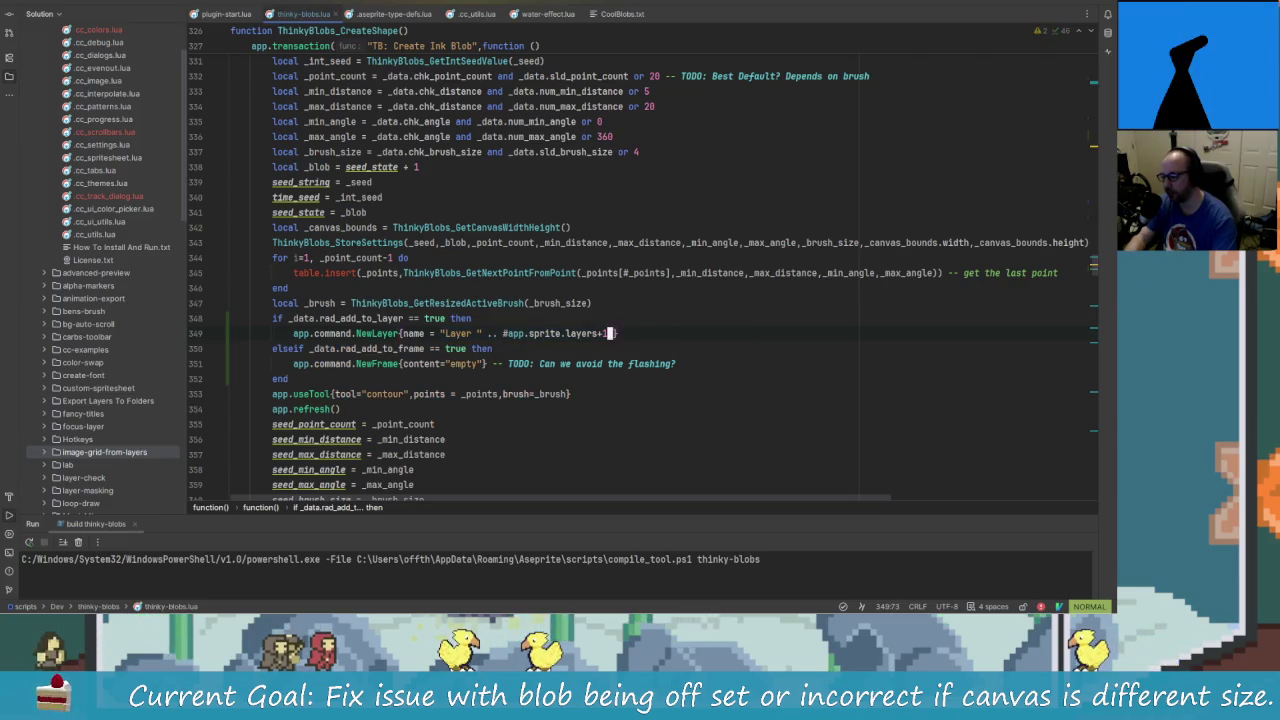
{"action": "left_click", "coordinate": [551, 333]}
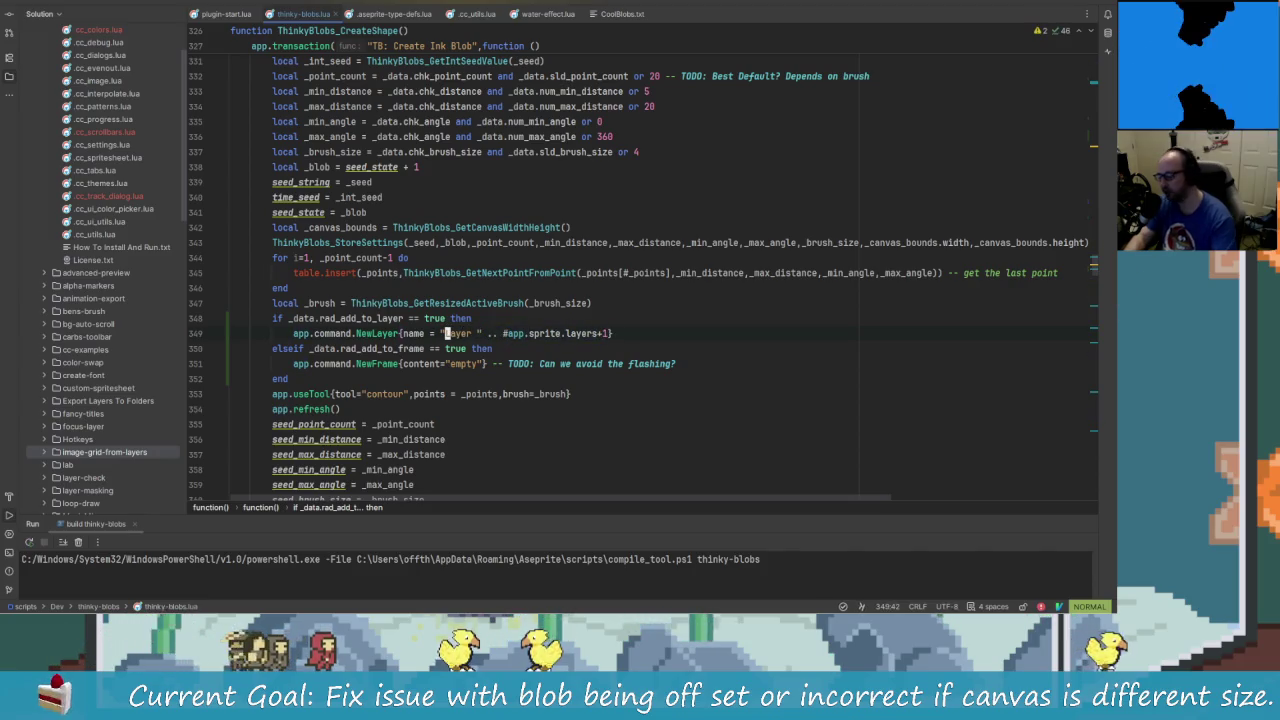
- Move the Thinky Blobs panel off the canvas and set new blobs to go On New Layer
{"action": "key", "text": "Return"}
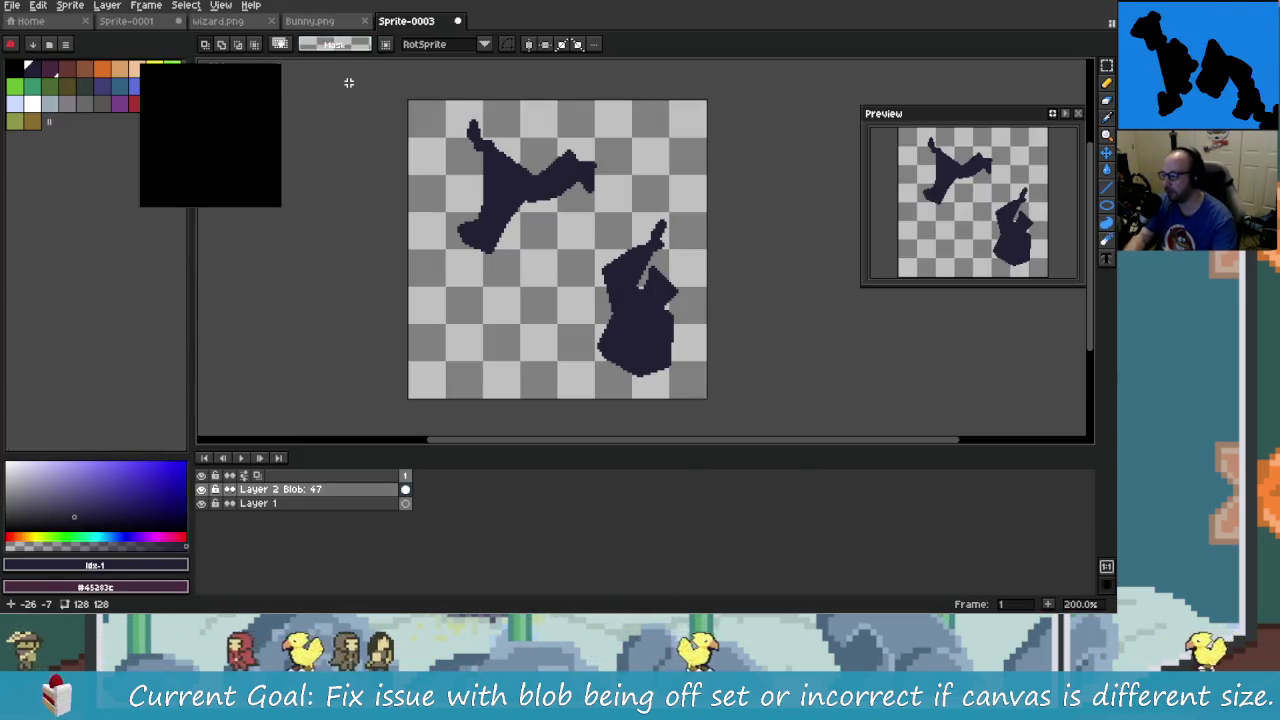
{"action": "mouse_move", "coordinate": [240, 8]}
{"action": "left_mouse_down"}
{"action": "mouse_move", "coordinate": [346, 90]}
{"action": "mouse_move", "coordinate": [328, 91]}
{"action": "left_mouse_up"}
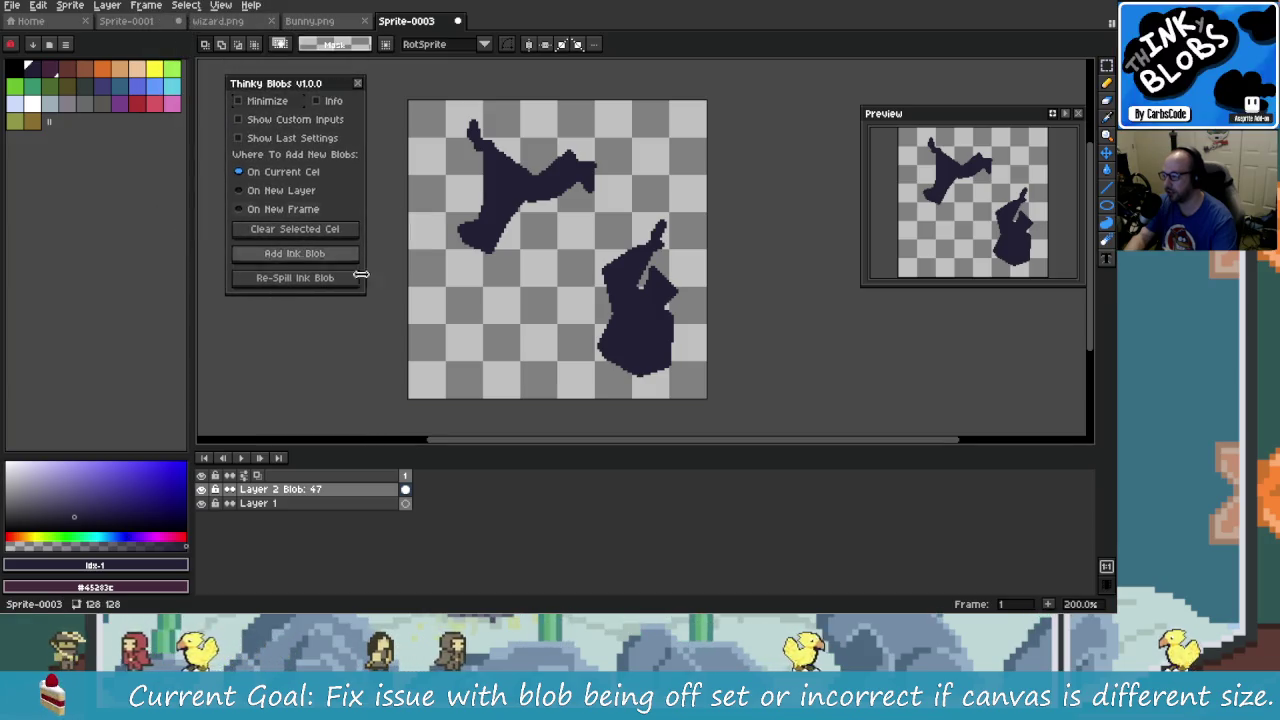
{"action": "left_click", "coordinate": [330, 190]}
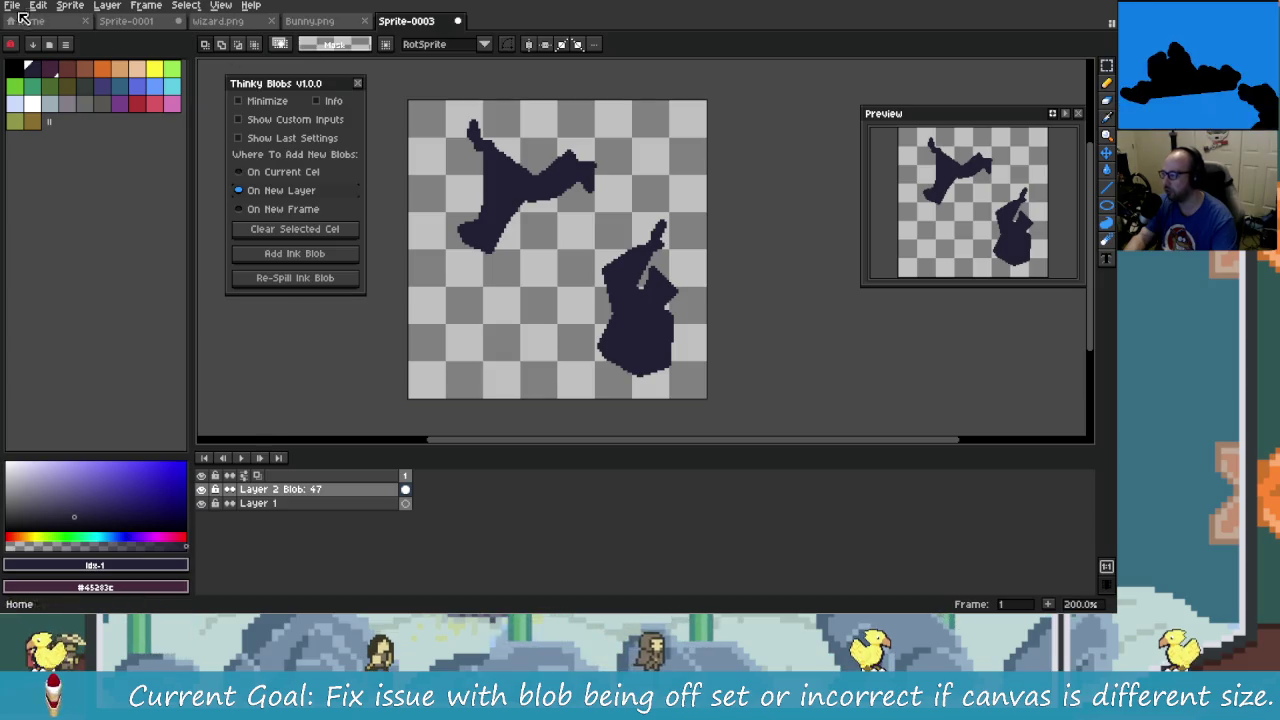
- Create a new sprite with height 128 (128×128)
{"action": "left_click", "coordinate": [18, 8]}
{"action": "left_click", "coordinate": [50, 31]}
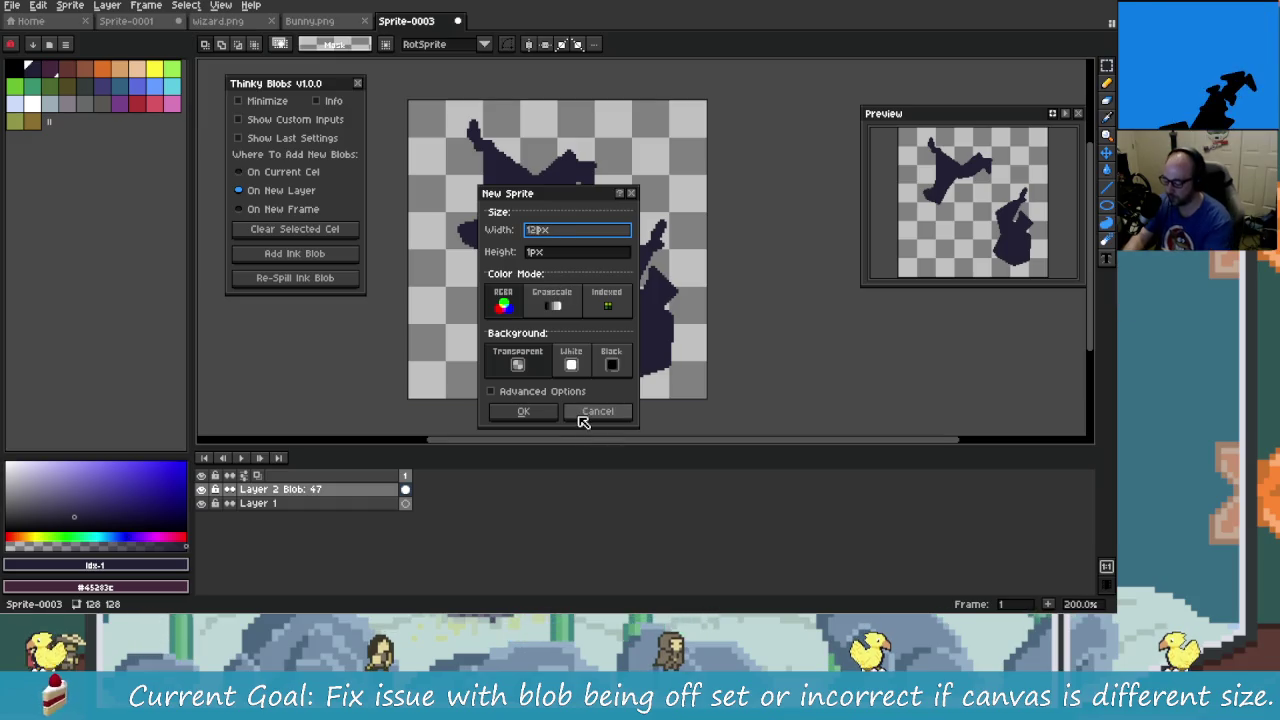
{"action": "key", "text": "Tab"}
{"action": "type", "text": "128"}
{"action": "key", "text": "Return"}
{"action": "scroll", "coordinate": [594, 388], "scroll_direction": "up", "scroll_amount": 1}
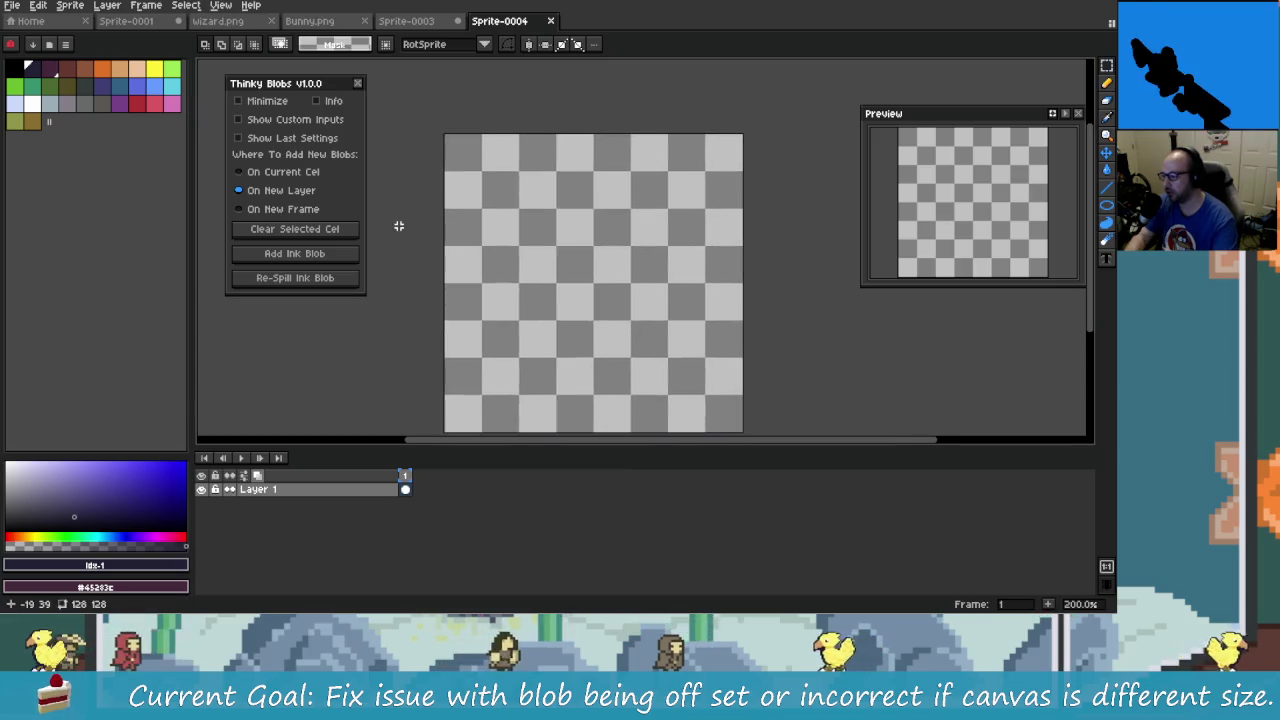
- Add an ink blob on new Layer 2 and shrink the Console window to reveal the canvas
{"action": "left_click_drag", "start_coordinate": [489, 300], "coordinate": [446, 264]}
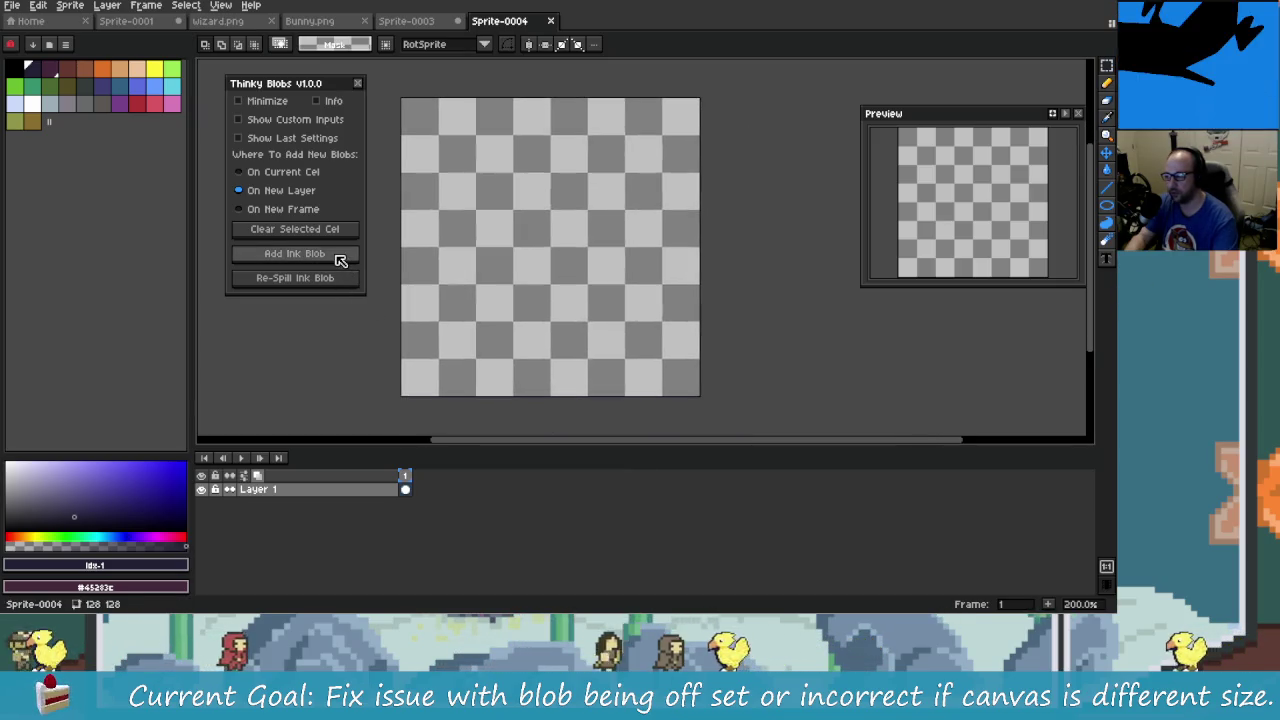
{"action": "left_click", "coordinate": [337, 256]}
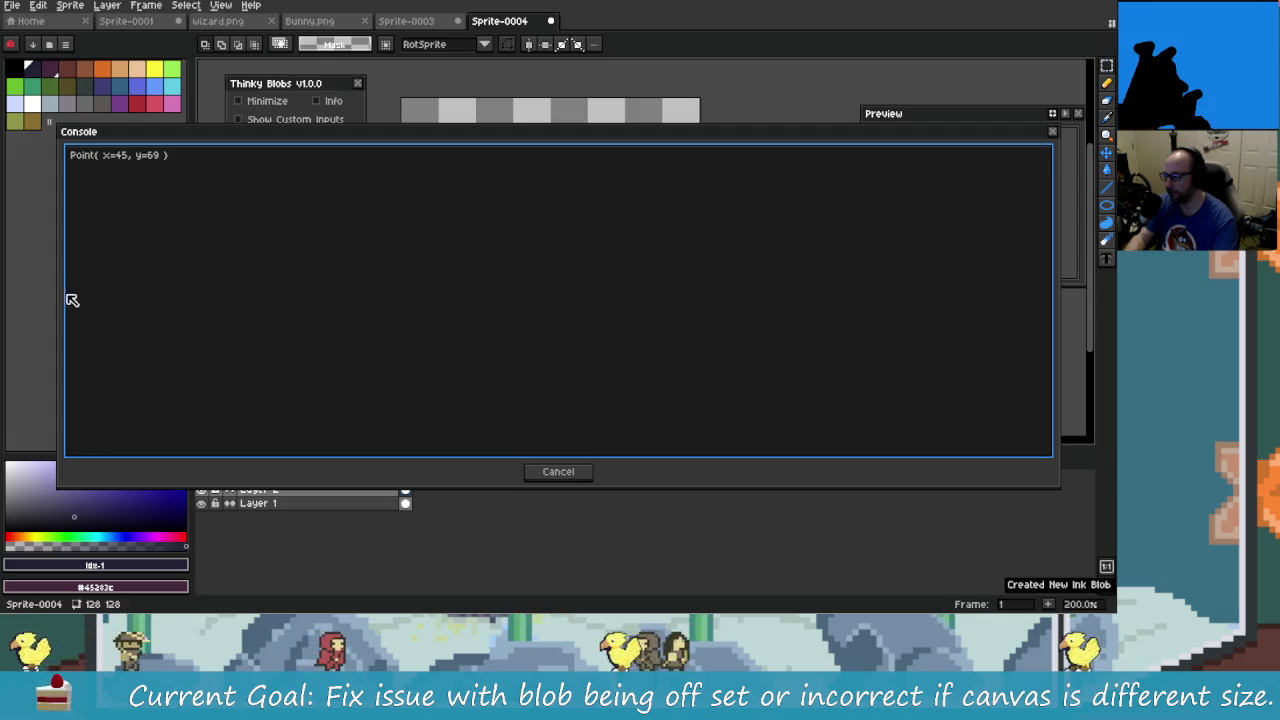
{"action": "mouse_move", "coordinate": [58, 297]}
{"action": "left_mouse_down"}
{"action": "mouse_move", "coordinate": [958, 317]}
{"action": "mouse_move", "coordinate": [909, 317]}
{"action": "left_mouse_up"}
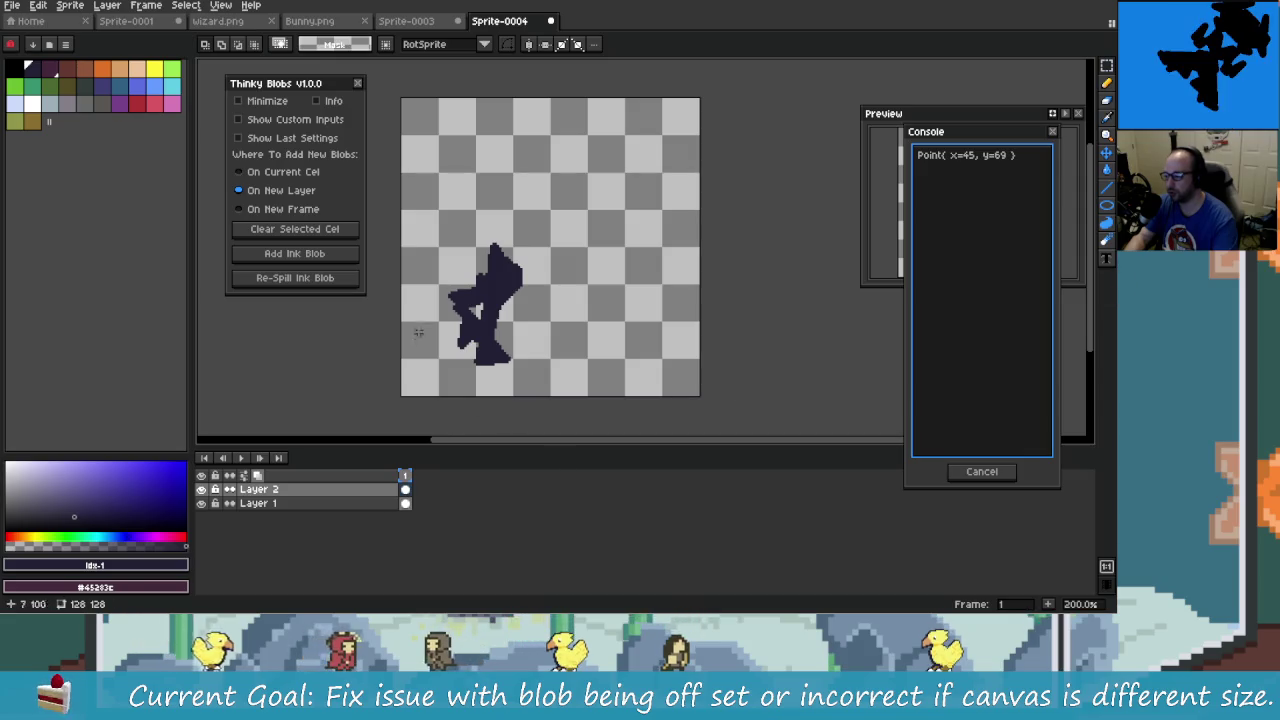
- Re-spill the Layer 2 ink blob many times, then switch blob placement to On Current Cel
{"action": "left_click", "coordinate": [320, 281]}
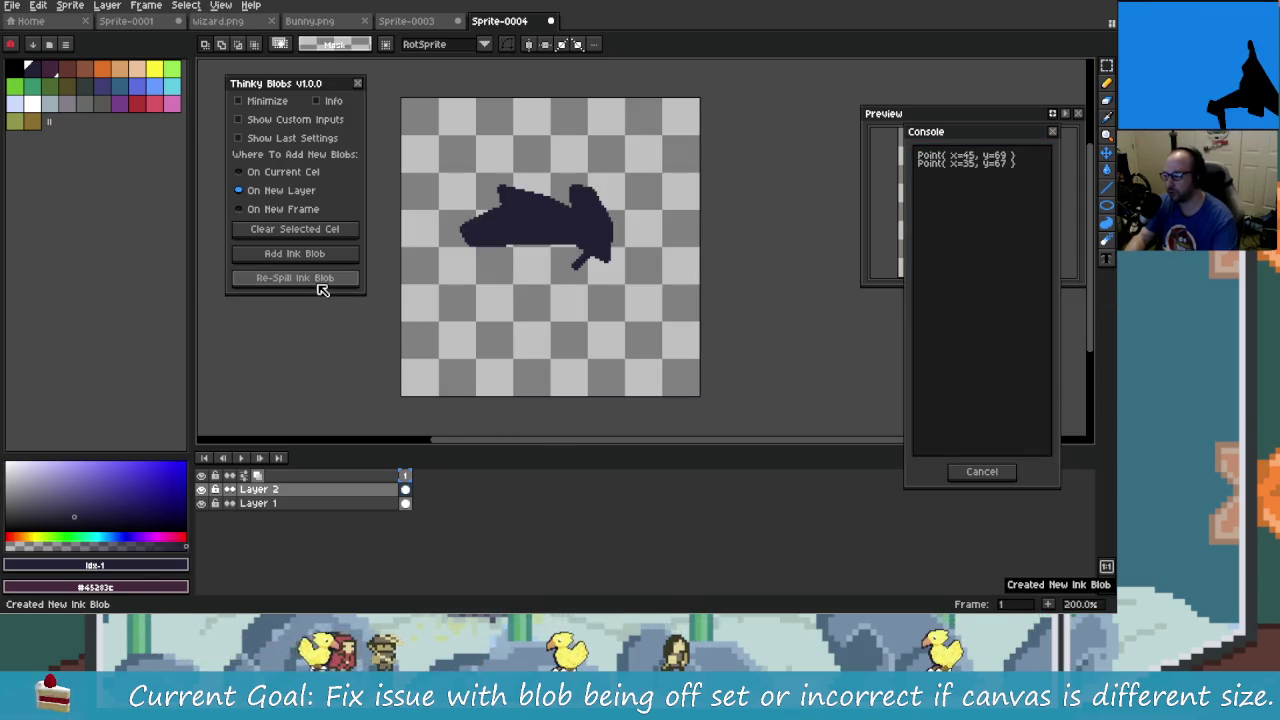
{"action": "left_click", "coordinate": [320, 281]}
{"action": "left_click", "coordinate": [320, 281]}
{"action": "left_click", "coordinate": [320, 281]}
{"action": "left_click", "coordinate": [320, 281]}
{"action": "left_click", "coordinate": [320, 281]}
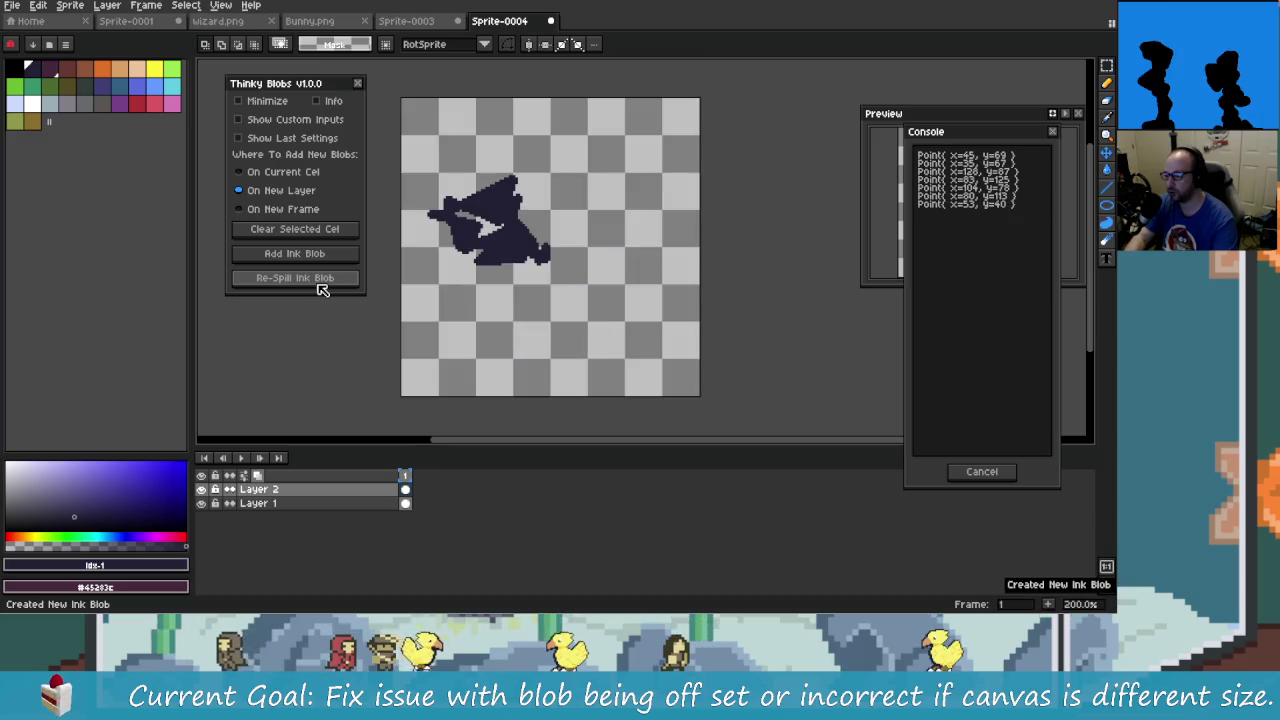
{"action": "left_click", "coordinate": [320, 284]}
{"action": "left_click", "coordinate": [320, 284]}
{"action": "left_click", "coordinate": [320, 284]}
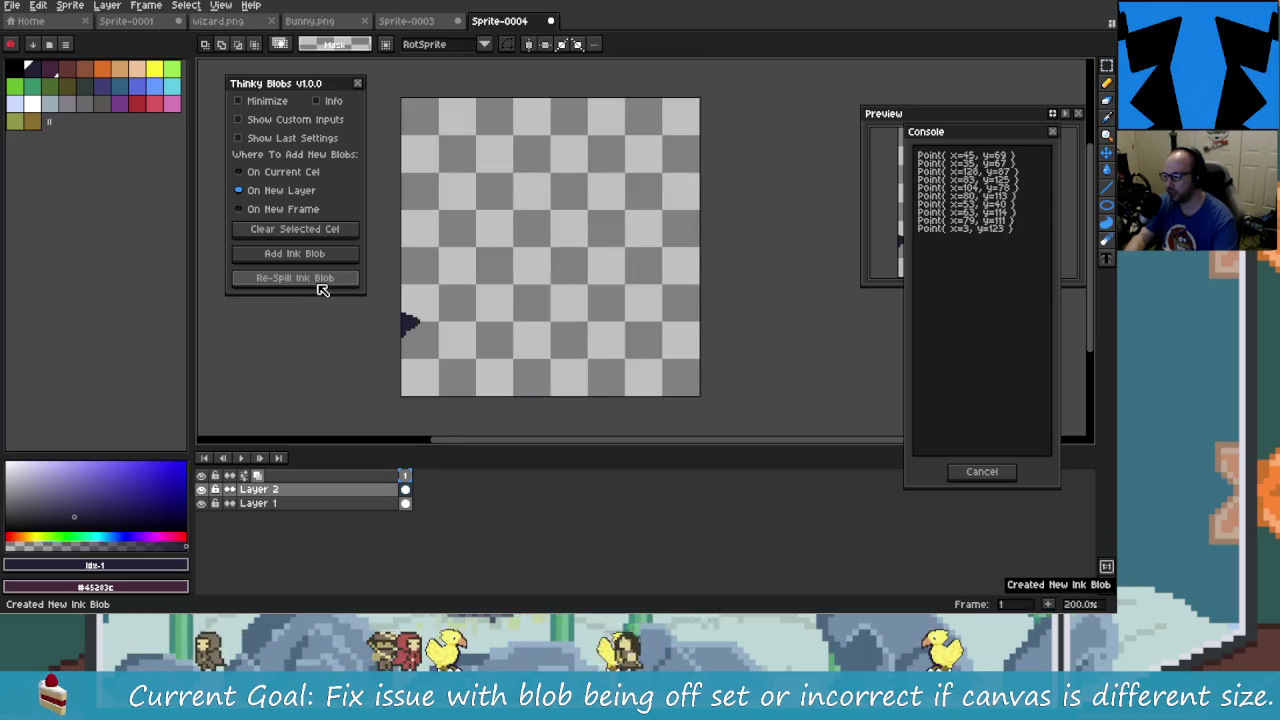
{"action": "left_click", "coordinate": [320, 281]}
{"action": "left_click", "coordinate": [320, 281]}
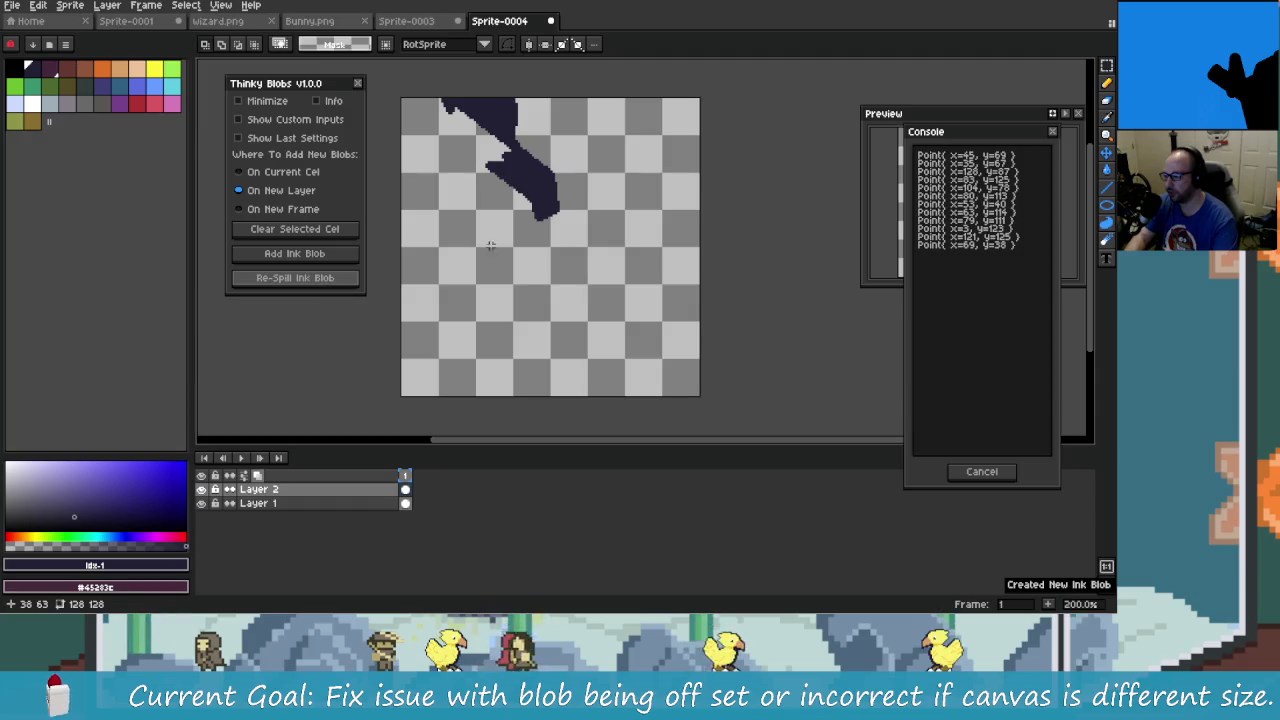
{"action": "left_click", "coordinate": [328, 283]}
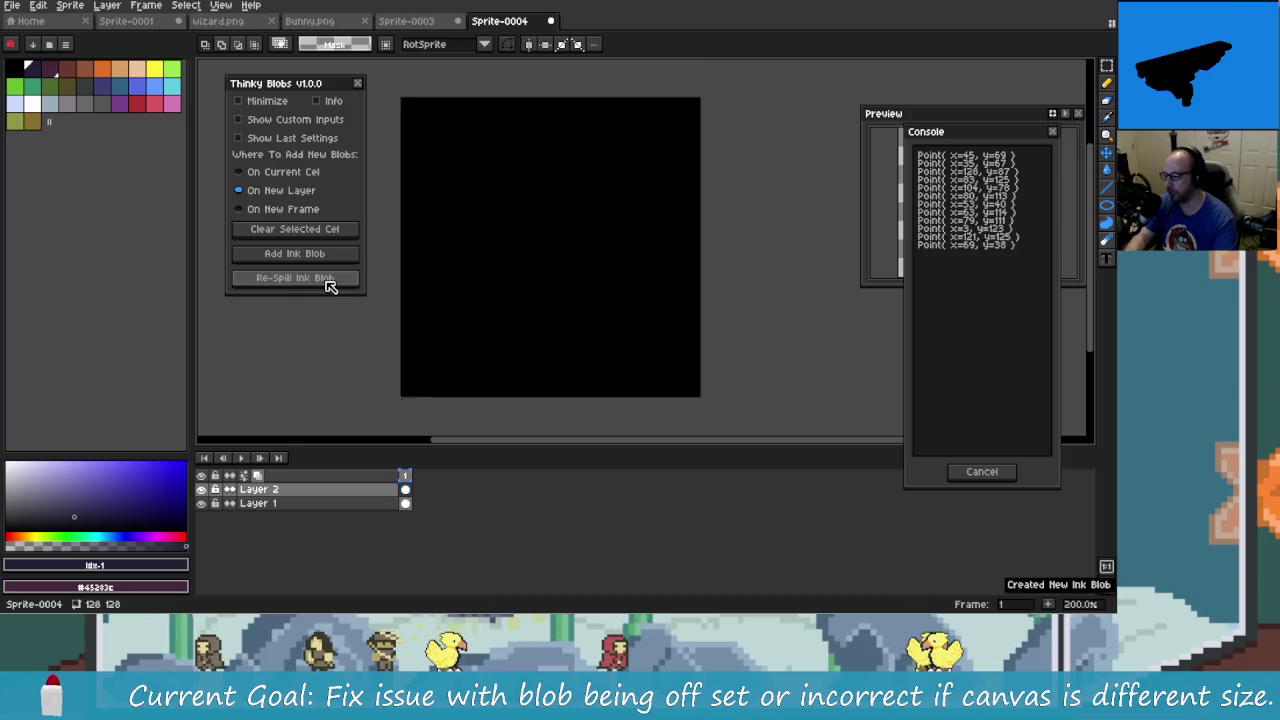
{"action": "left_click", "coordinate": [326, 284]}
{"action": "left_click", "coordinate": [326, 284]}
{"action": "left_click", "coordinate": [325, 284]}
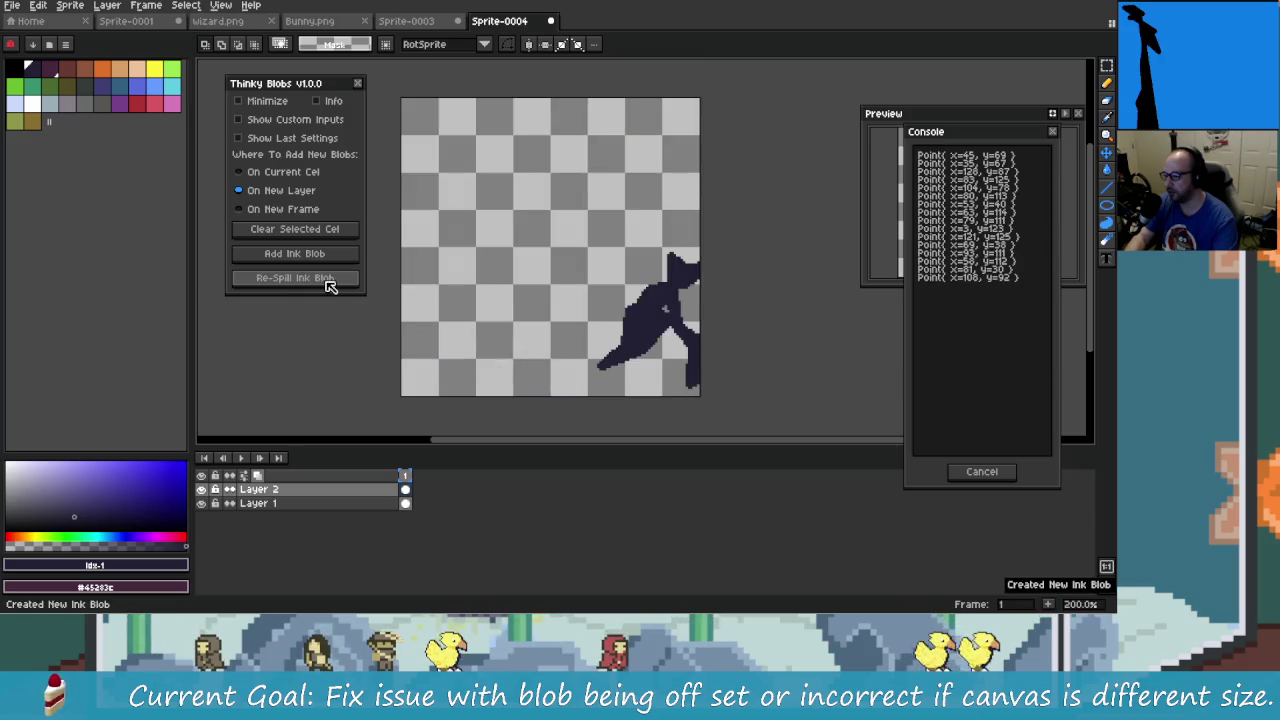
{"action": "left_click", "coordinate": [327, 285]}
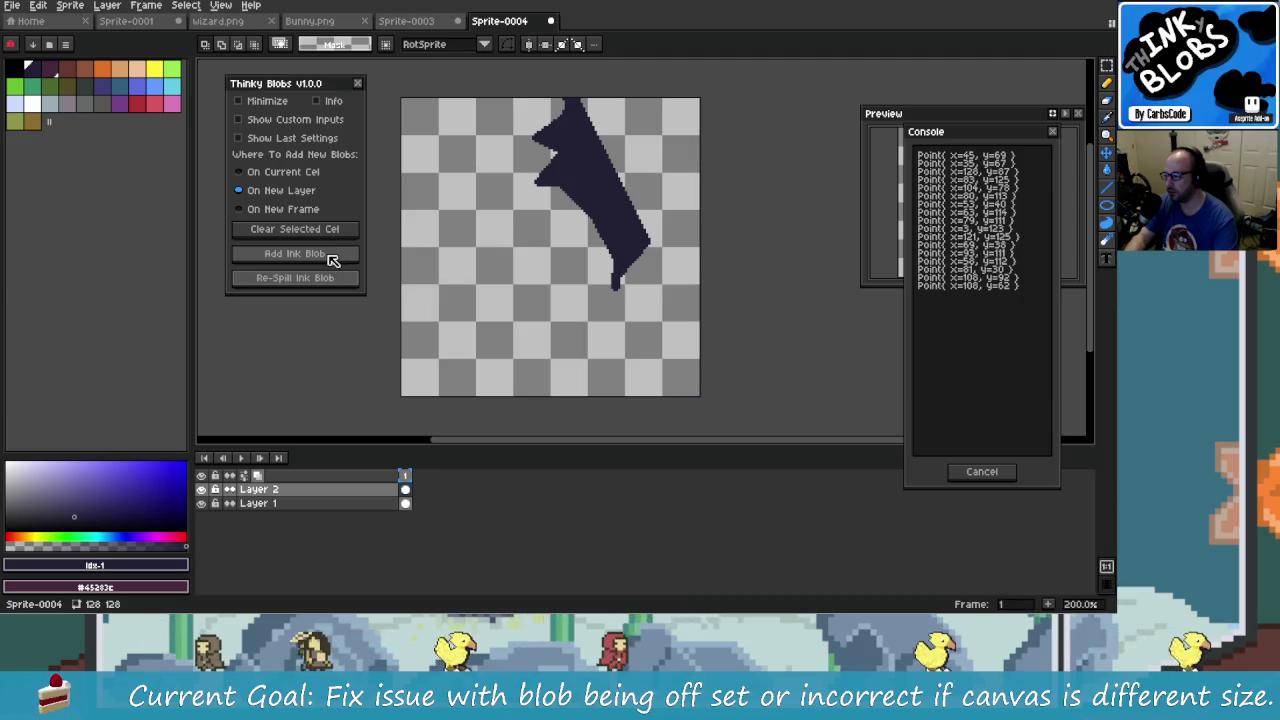
{"action": "left_click", "coordinate": [336, 288]}
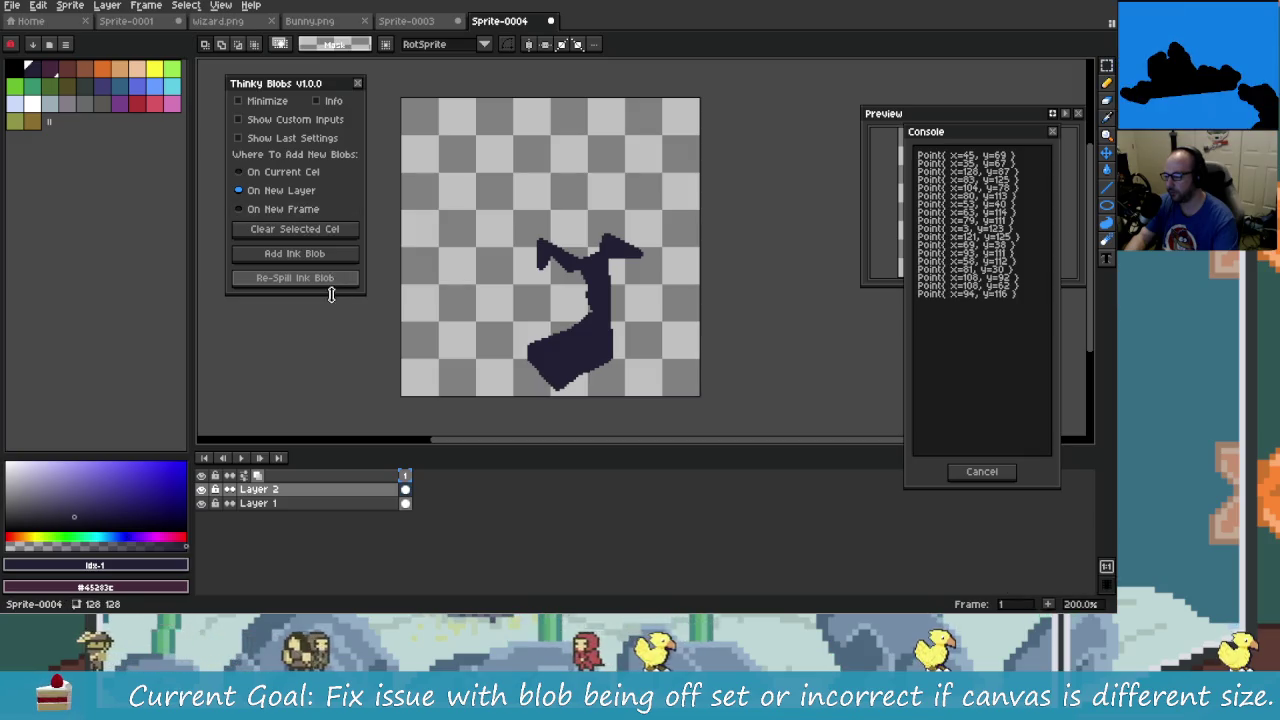
{"action": "left_click", "coordinate": [333, 285]}
{"action": "left_click", "coordinate": [333, 285]}
{"action": "left_click", "coordinate": [333, 285]}
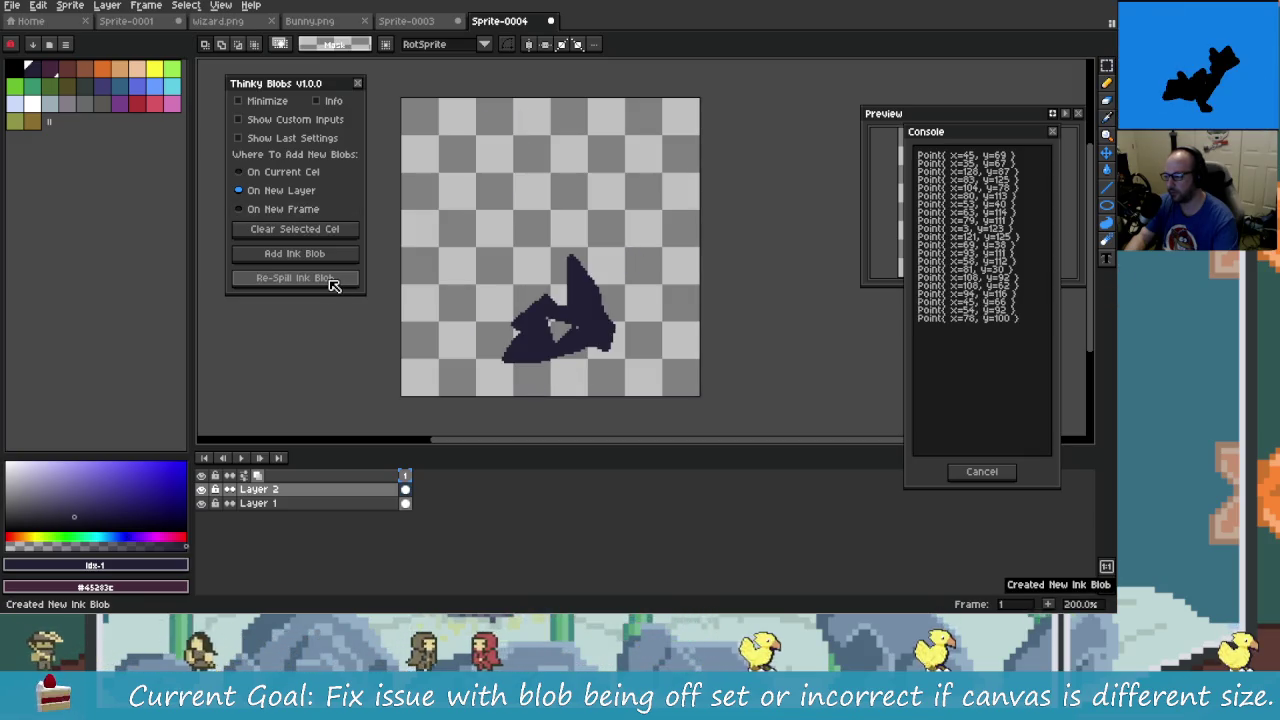
{"action": "left_click", "coordinate": [333, 285]}
{"action": "left_click", "coordinate": [333, 285]}
{"action": "left_click", "coordinate": [333, 285]}
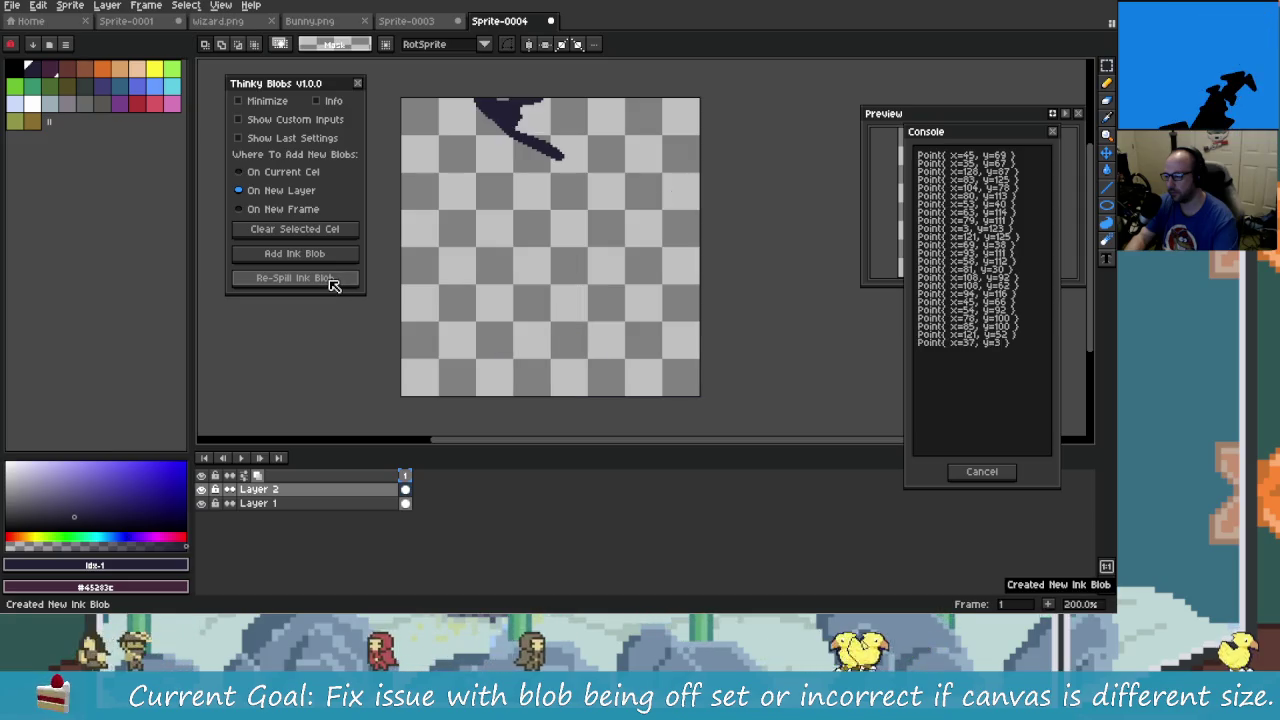
{"action": "left_click", "coordinate": [333, 285]}
{"action": "left_click", "coordinate": [333, 285]}
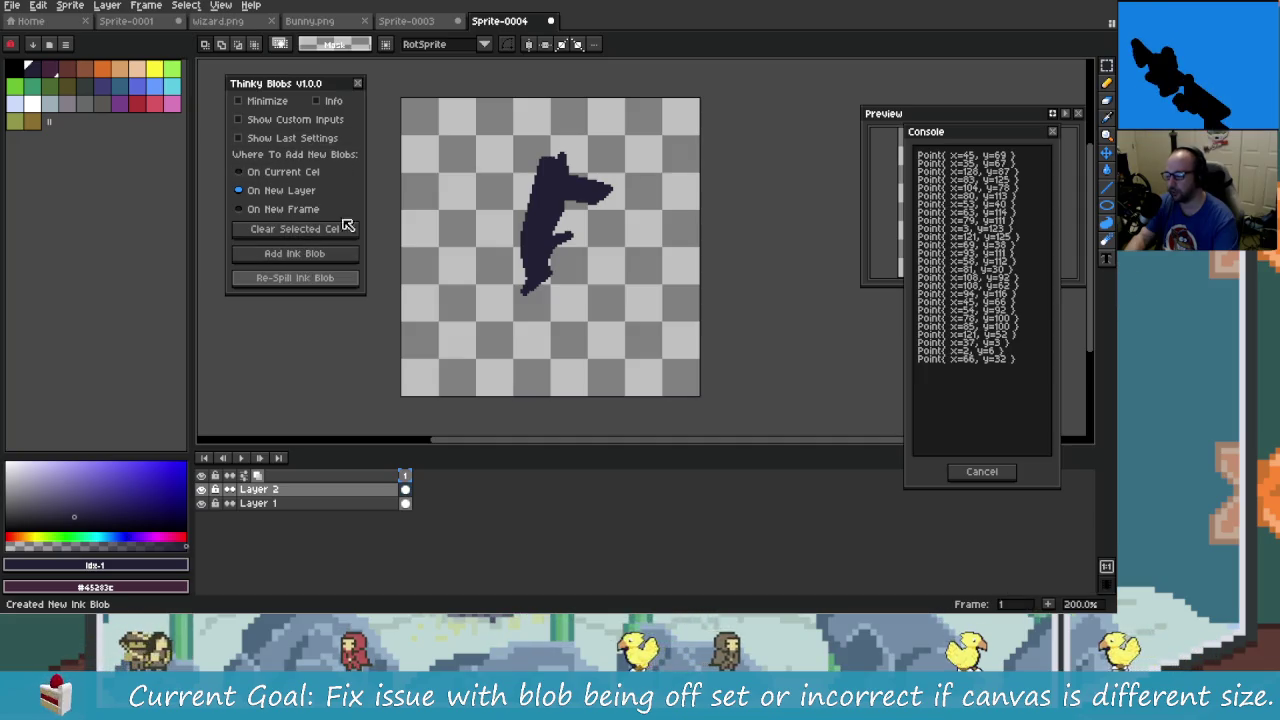
{"action": "left_click", "coordinate": [310, 285]}
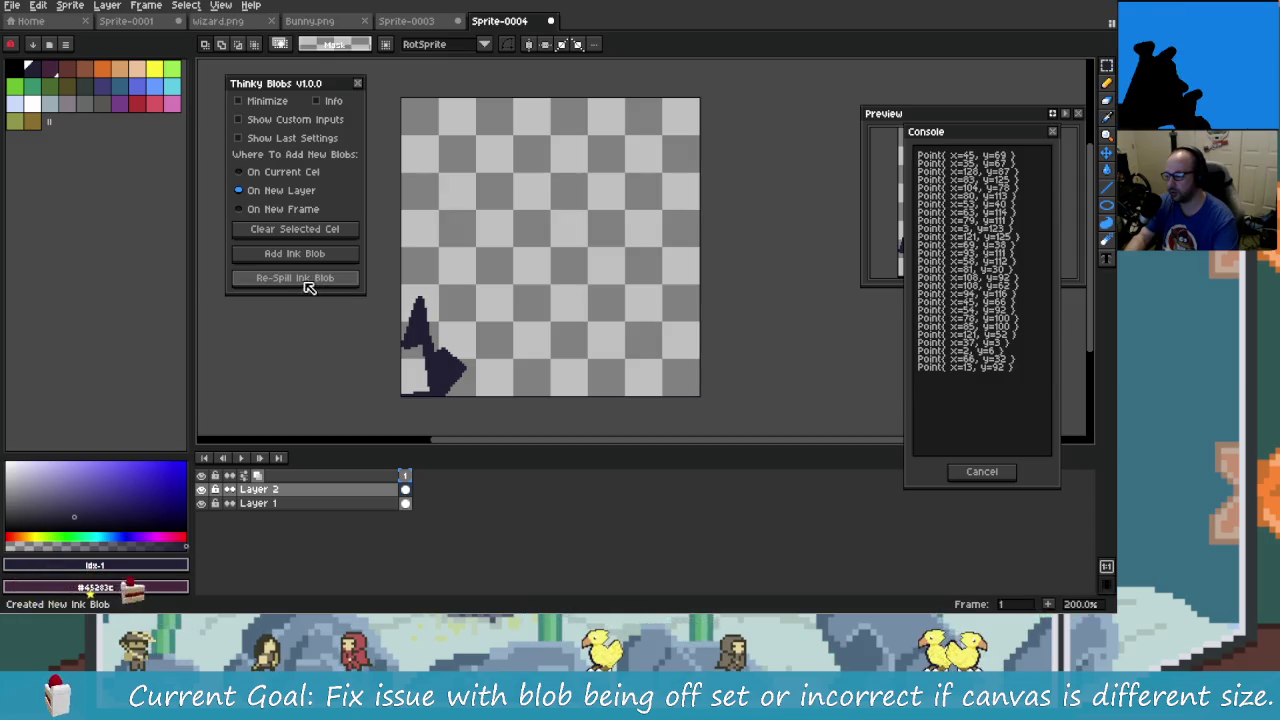
{"action": "left_click", "coordinate": [306, 286]}
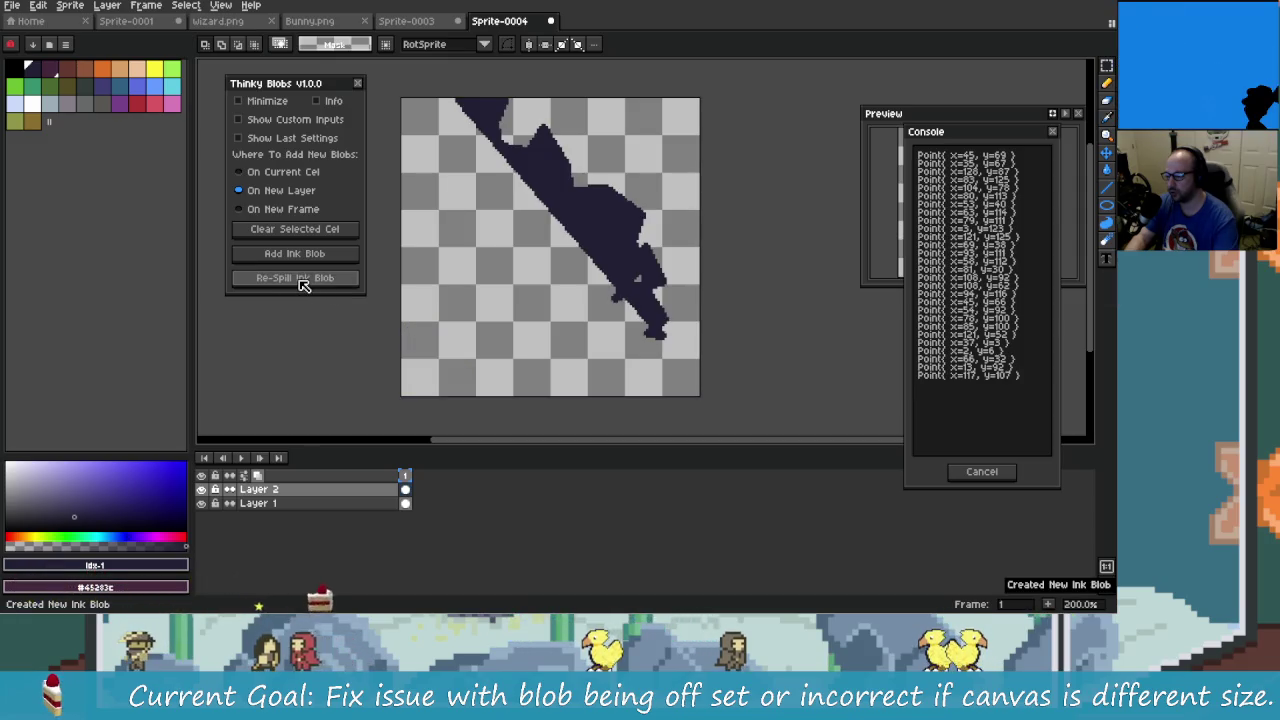
{"action": "left_click", "coordinate": [329, 277]}
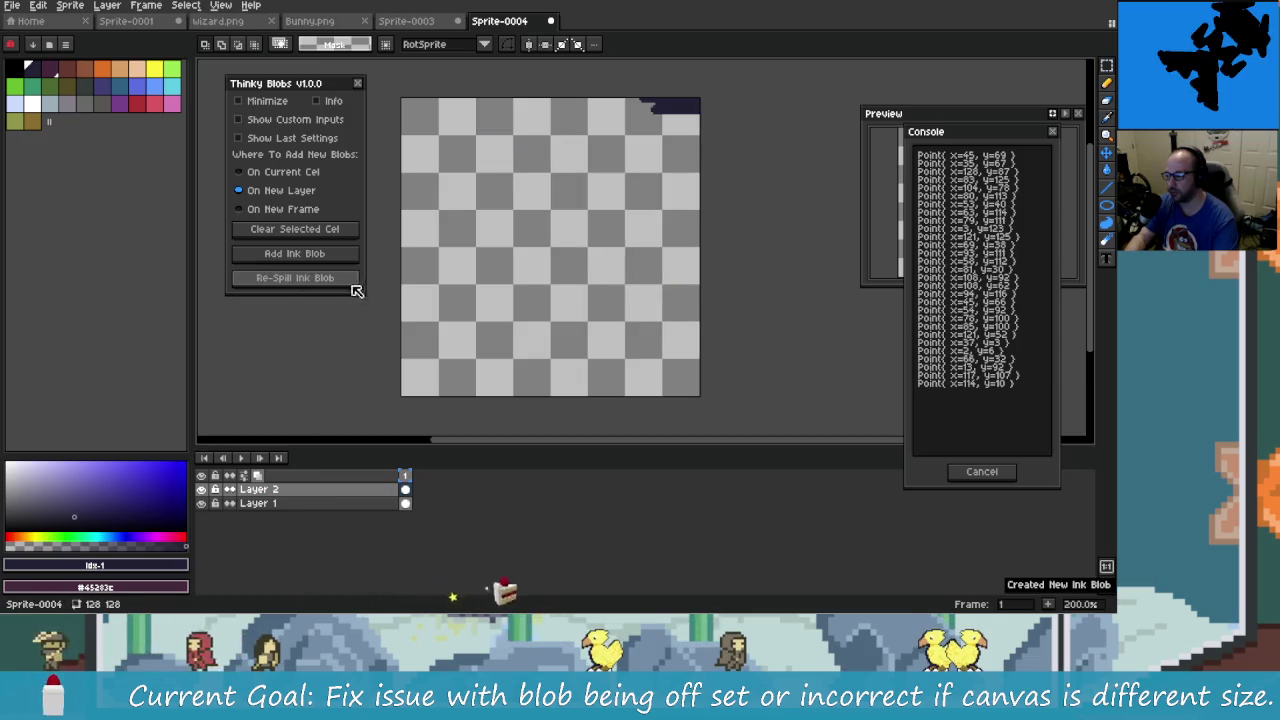
{"action": "left_click", "coordinate": [334, 282]}
{"action": "left_click", "coordinate": [323, 280]}
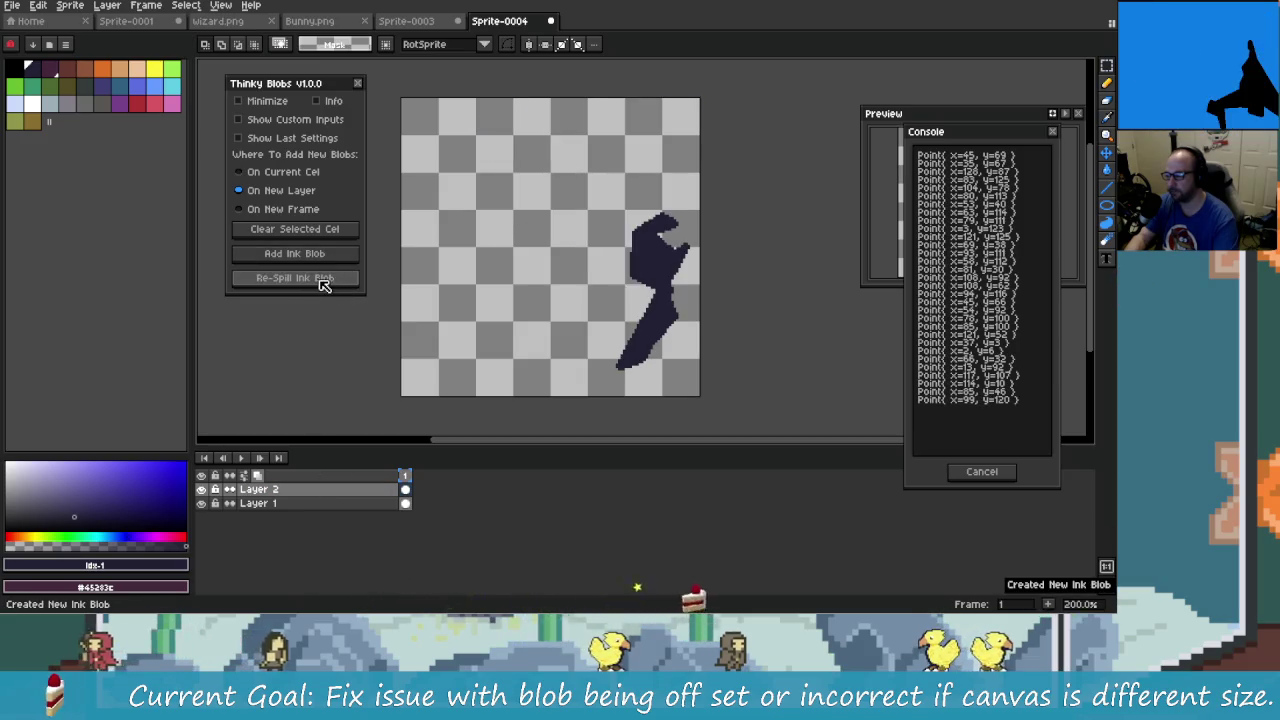
{"action": "left_click", "coordinate": [266, 171]}
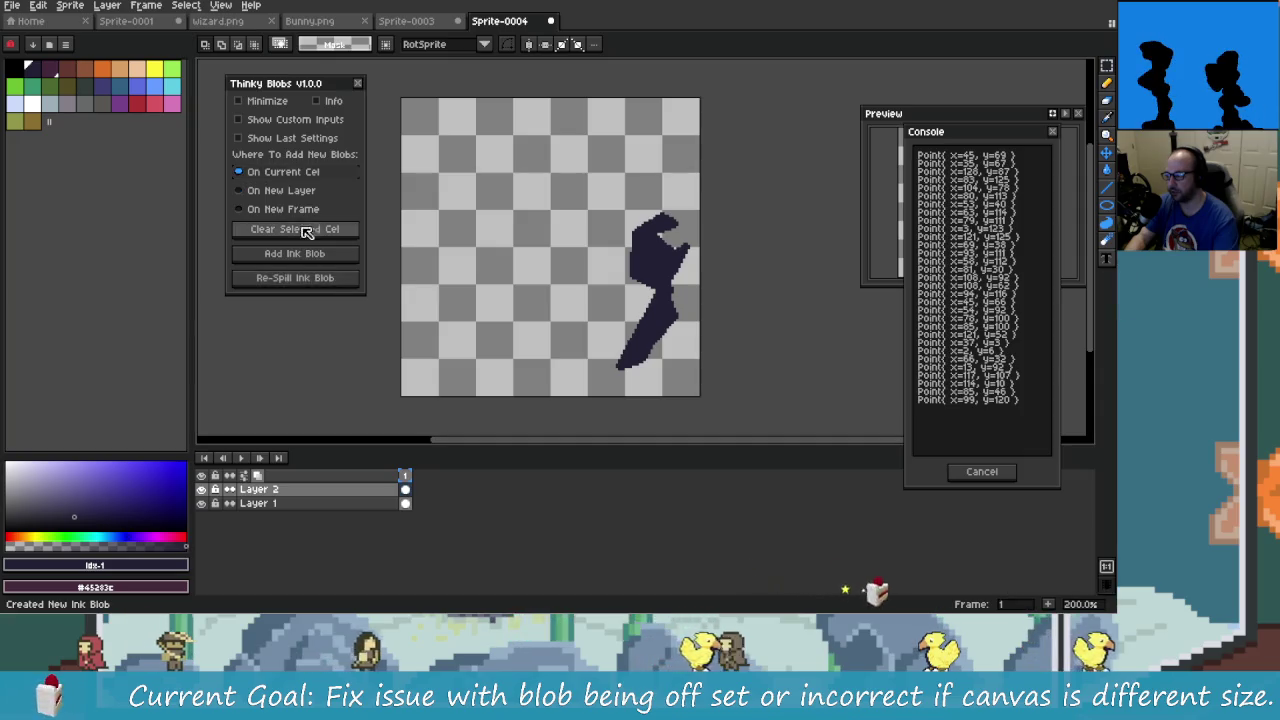
- Switch back to On New Layer, add an ink blob on Layer 3, and re-roll its shape repeatedly
{"action": "left_click", "coordinate": [275, 190]}
{"action": "left_click", "coordinate": [316, 256]}
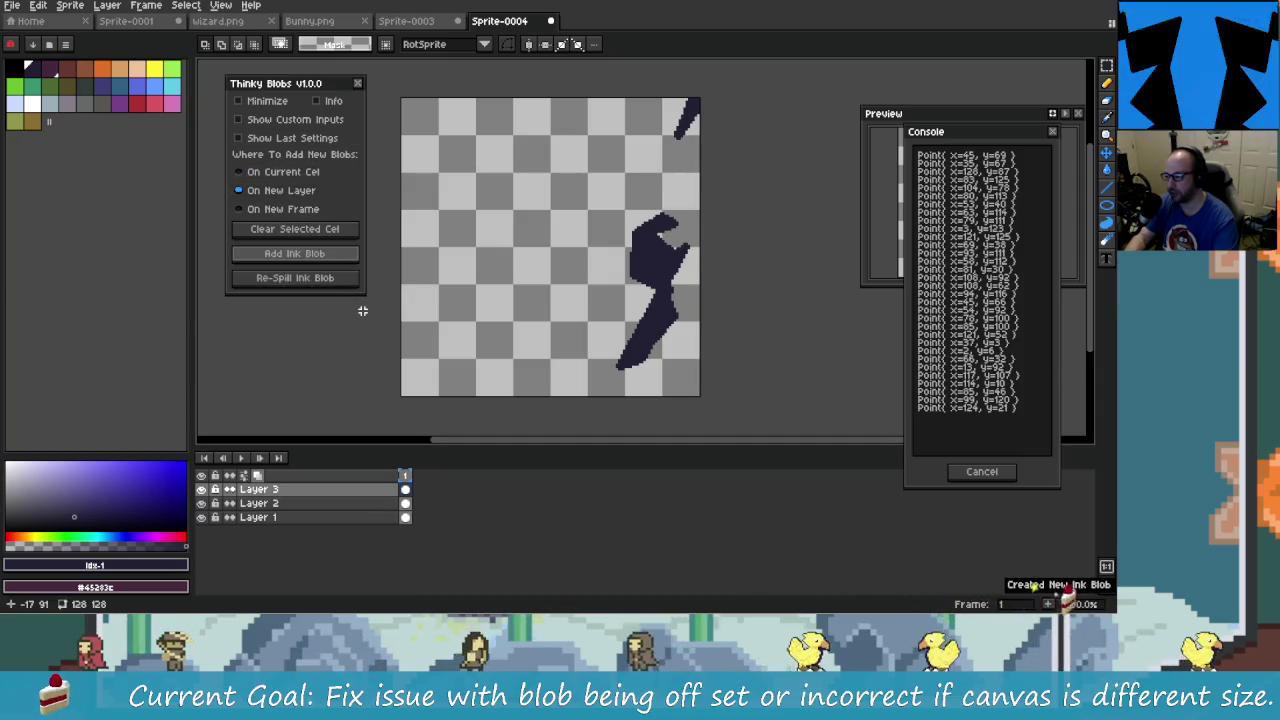
{"action": "left_click", "coordinate": [334, 283]}
{"action": "left_click", "coordinate": [334, 283]}
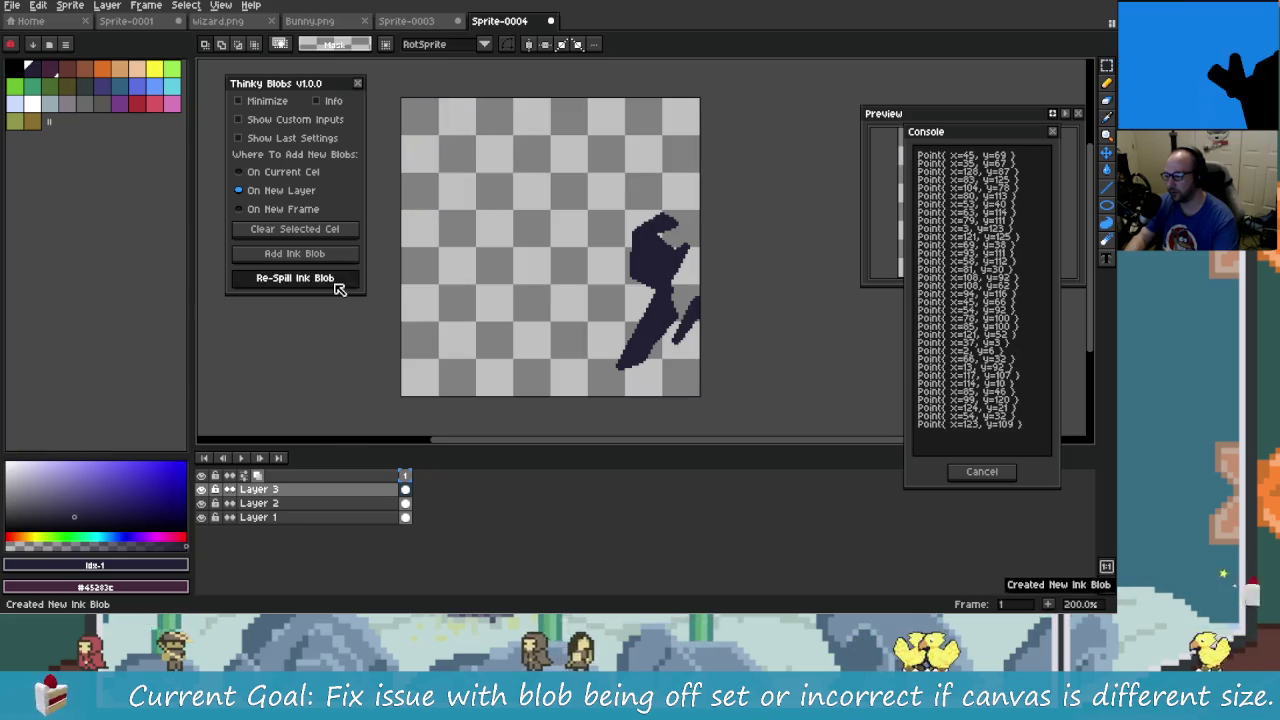
{"action": "left_click", "coordinate": [334, 283]}
{"action": "left_click", "coordinate": [334, 283]}
{"action": "left_click", "coordinate": [334, 283]}
{"action": "left_click", "coordinate": [336, 284]}
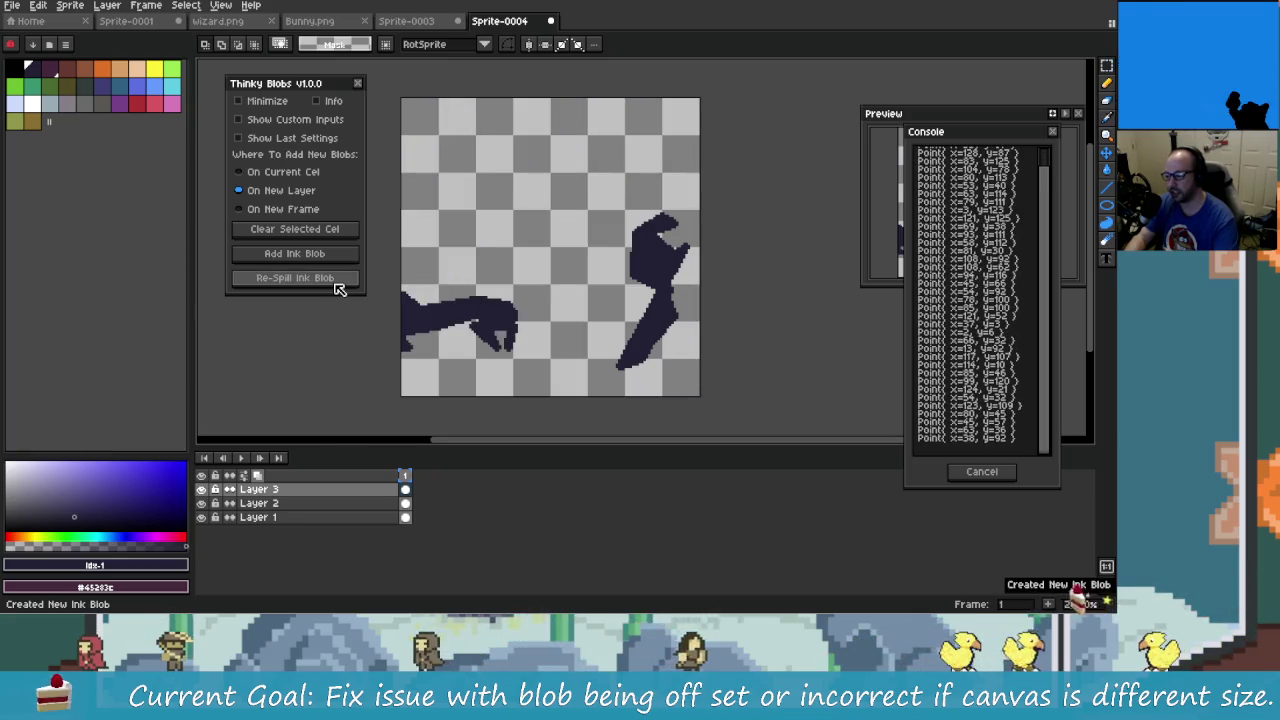
{"action": "left_click", "coordinate": [336, 284]}
{"action": "left_click", "coordinate": [336, 284]}
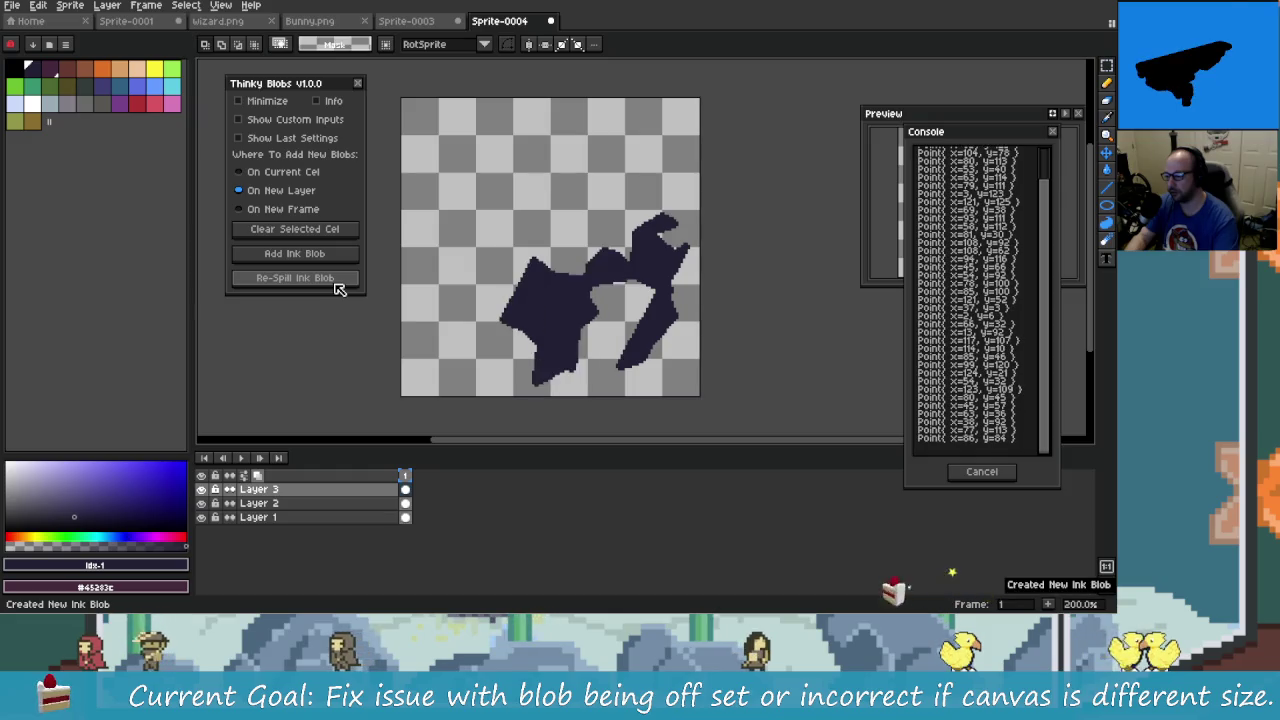
{"action": "left_click", "coordinate": [336, 284]}
{"action": "left_click", "coordinate": [339, 284]}
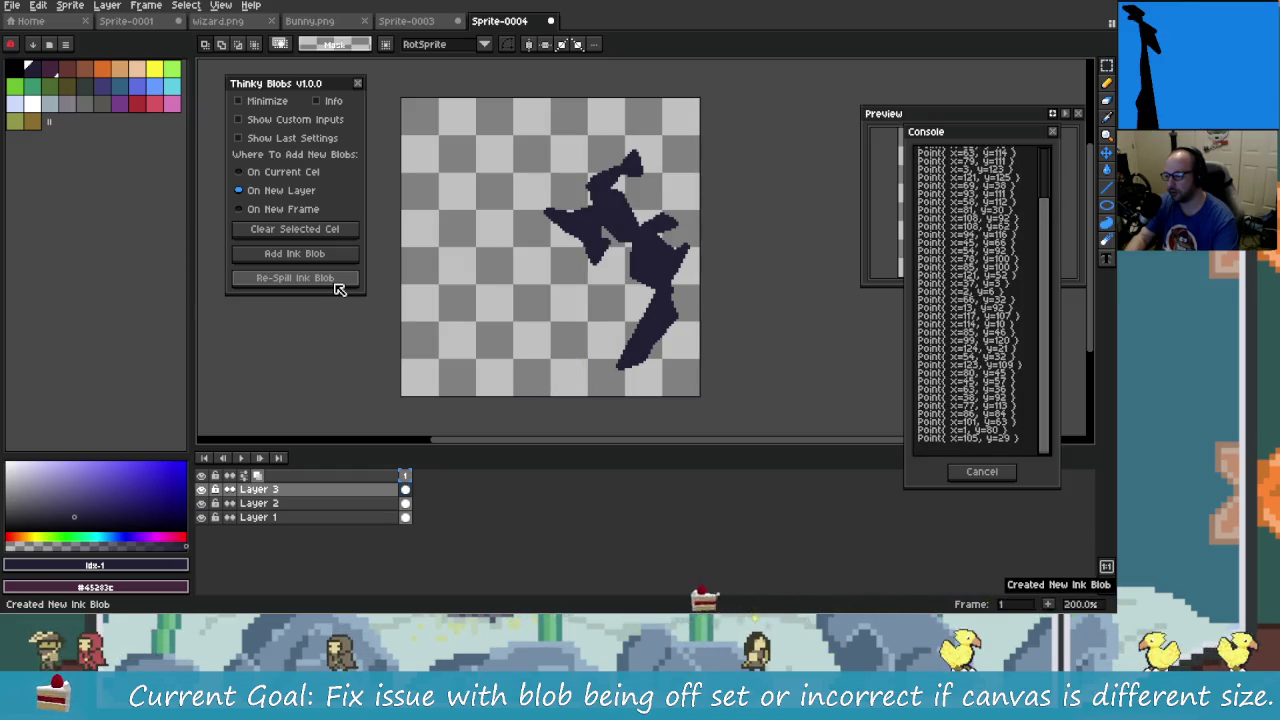
{"action": "left_click", "coordinate": [339, 284]}
{"action": "left_click", "coordinate": [337, 285]}
{"action": "left_click", "coordinate": [337, 285]}
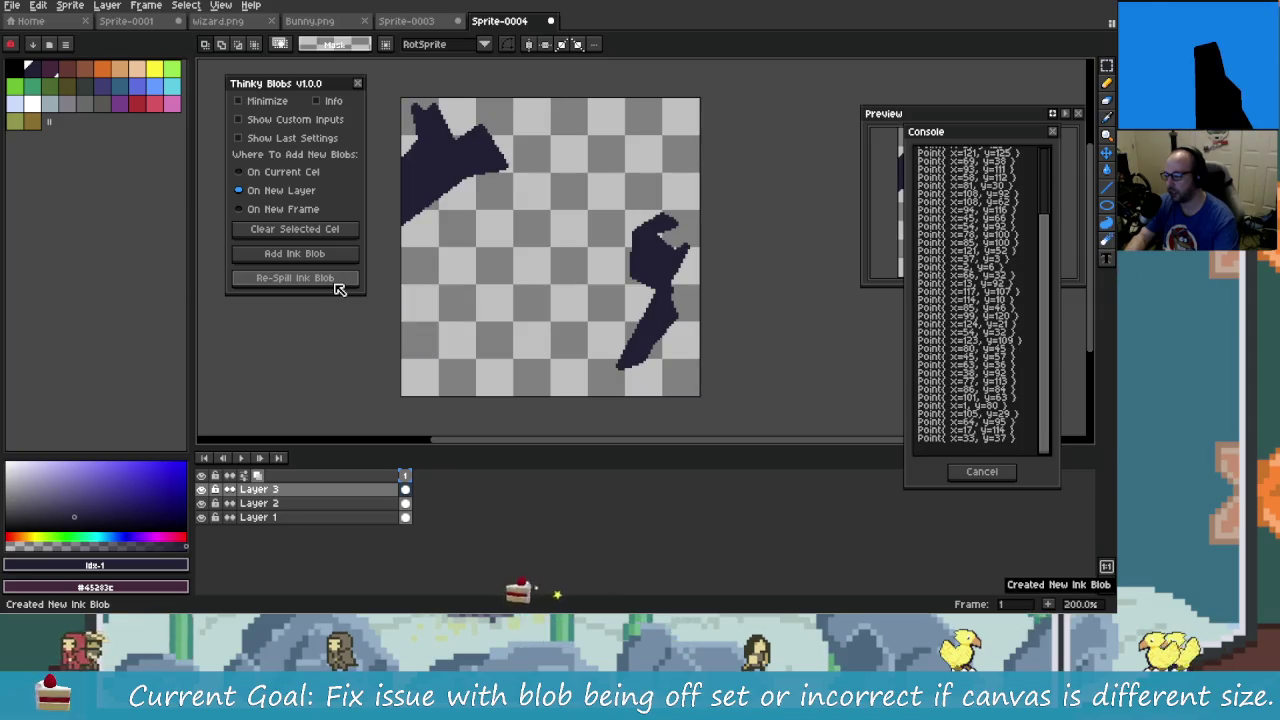
{"action": "left_click", "coordinate": [337, 285]}
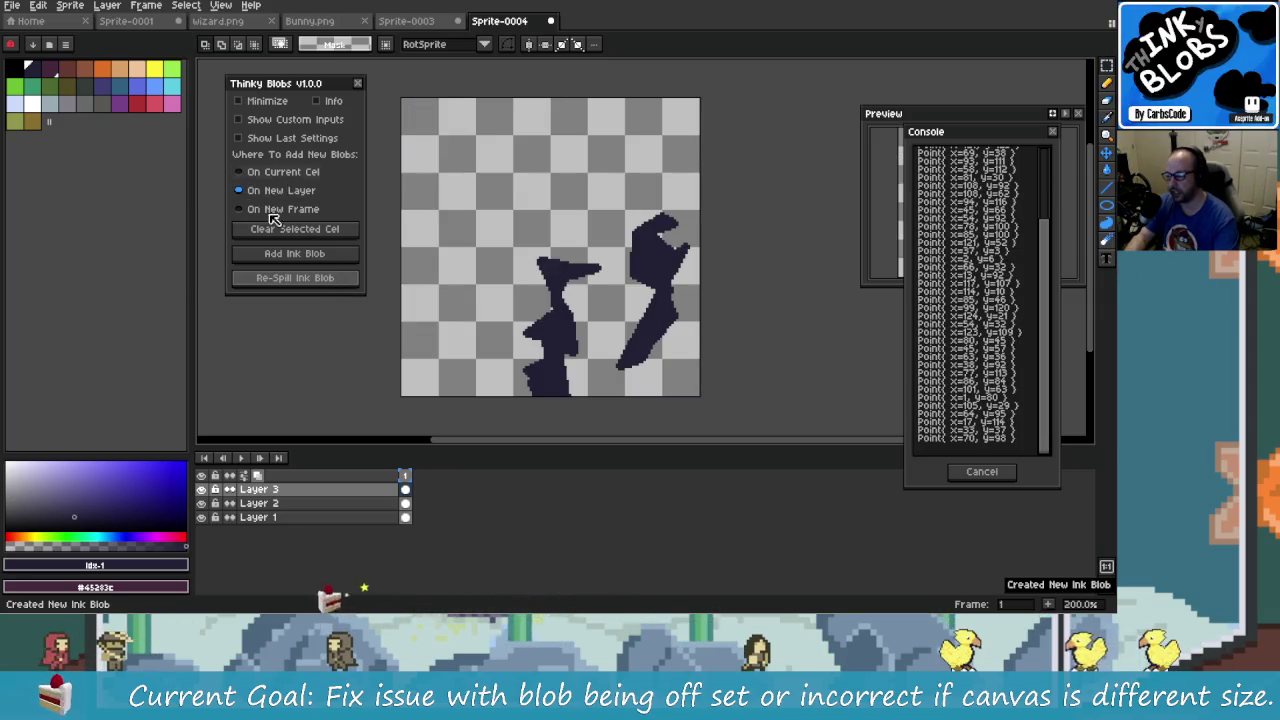
- Add an ink blob on Layer 4, re-roll it repeatedly, and toggle Show Last Settings on and off
{"action": "left_click", "coordinate": [318, 253]}
{"action": "left_click", "coordinate": [336, 284]}
{"action": "left_click", "coordinate": [336, 284]}
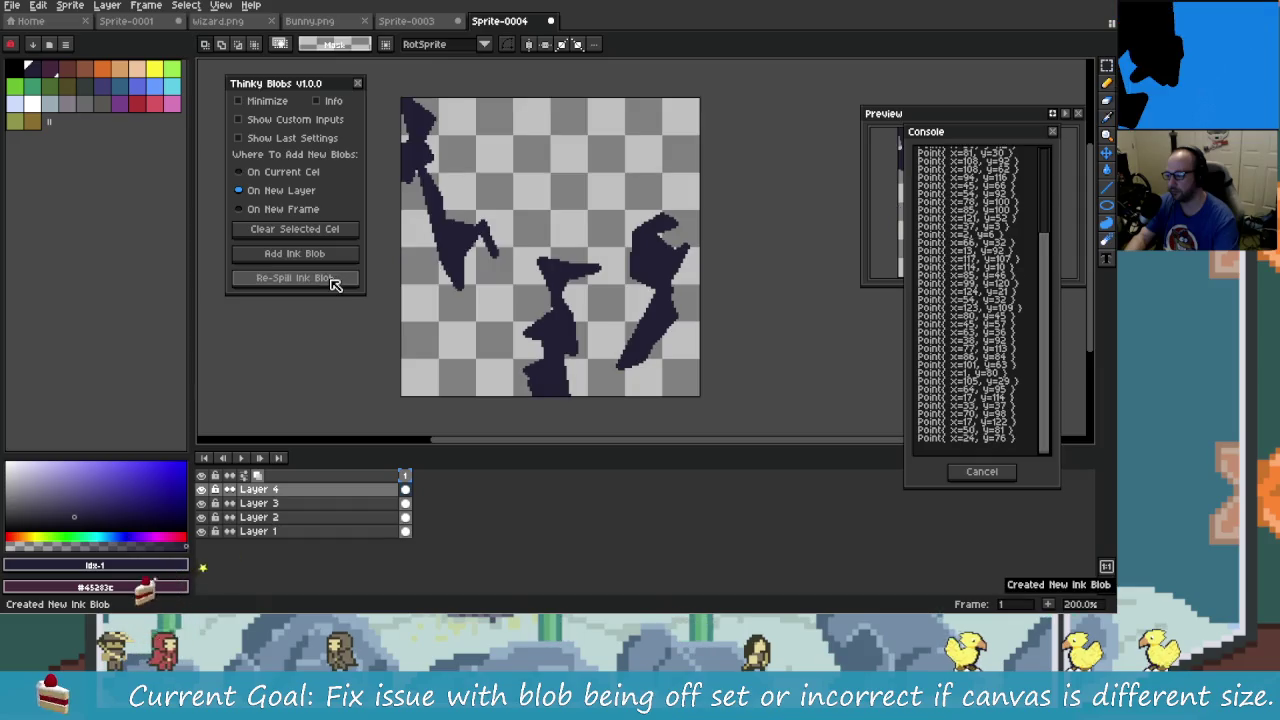
{"action": "left_click", "coordinate": [336, 284]}
{"action": "left_click", "coordinate": [335, 285]}
{"action": "left_click", "coordinate": [335, 285]}
{"action": "left_click", "coordinate": [335, 285]}
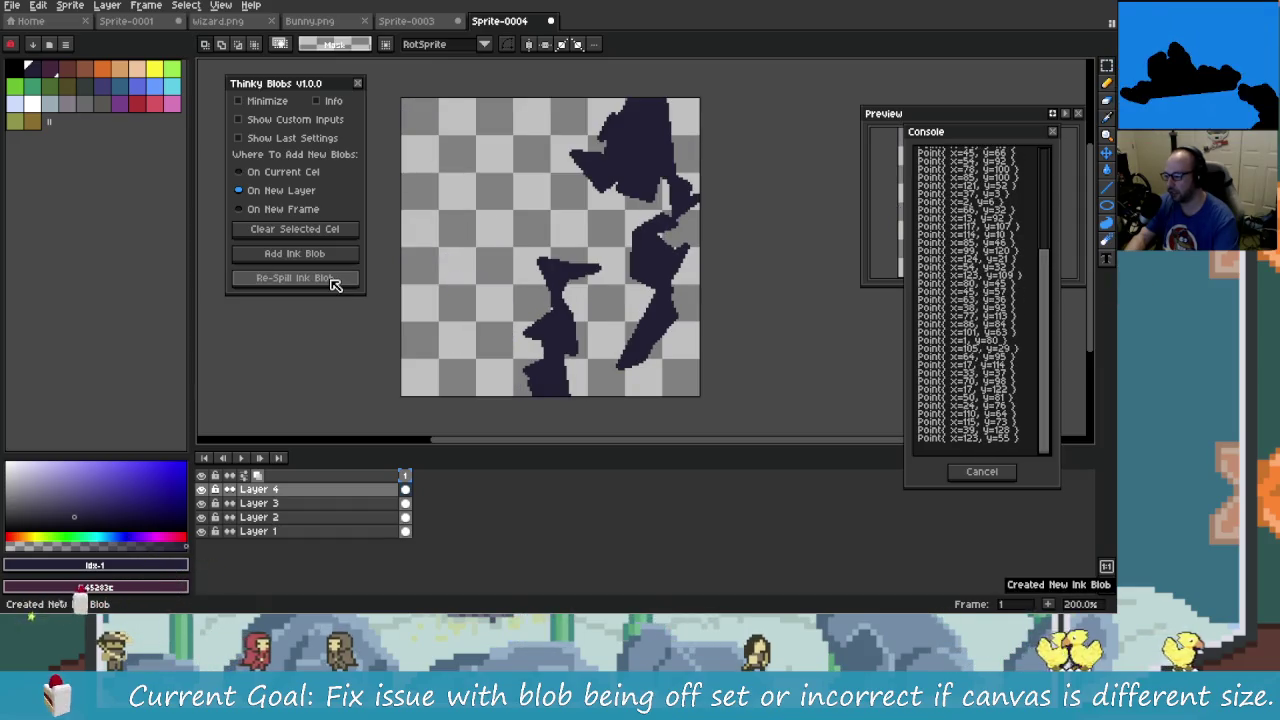
{"action": "left_click", "coordinate": [335, 285]}
{"action": "left_click", "coordinate": [335, 285]}
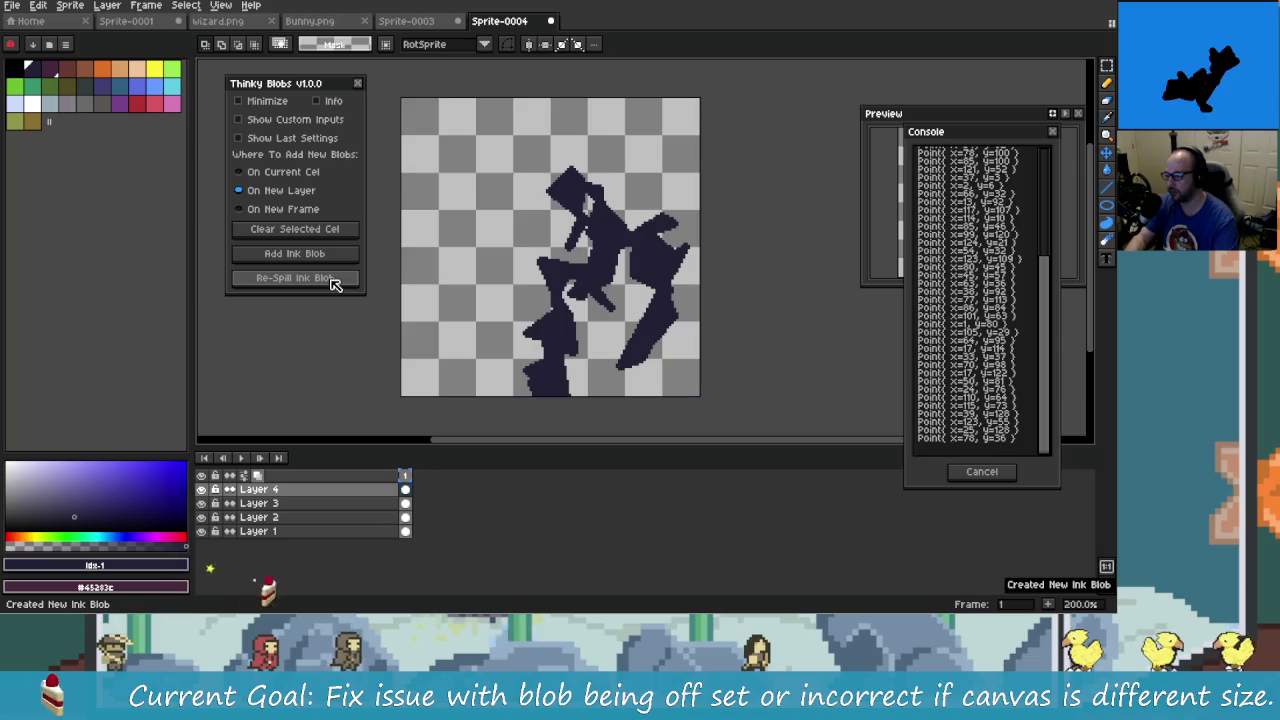
{"action": "left_click", "coordinate": [335, 285]}
{"action": "left_click", "coordinate": [335, 285]}
{"action": "left_click", "coordinate": [335, 285]}
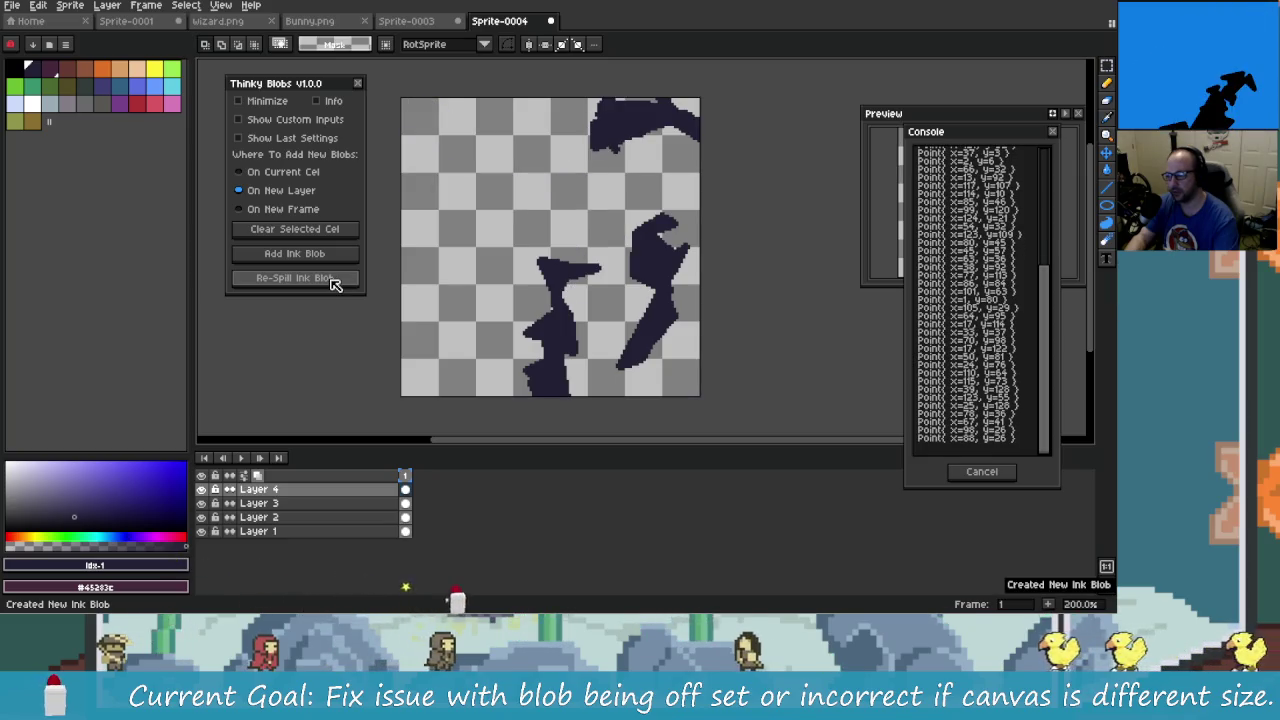
{"action": "left_click", "coordinate": [335, 285]}
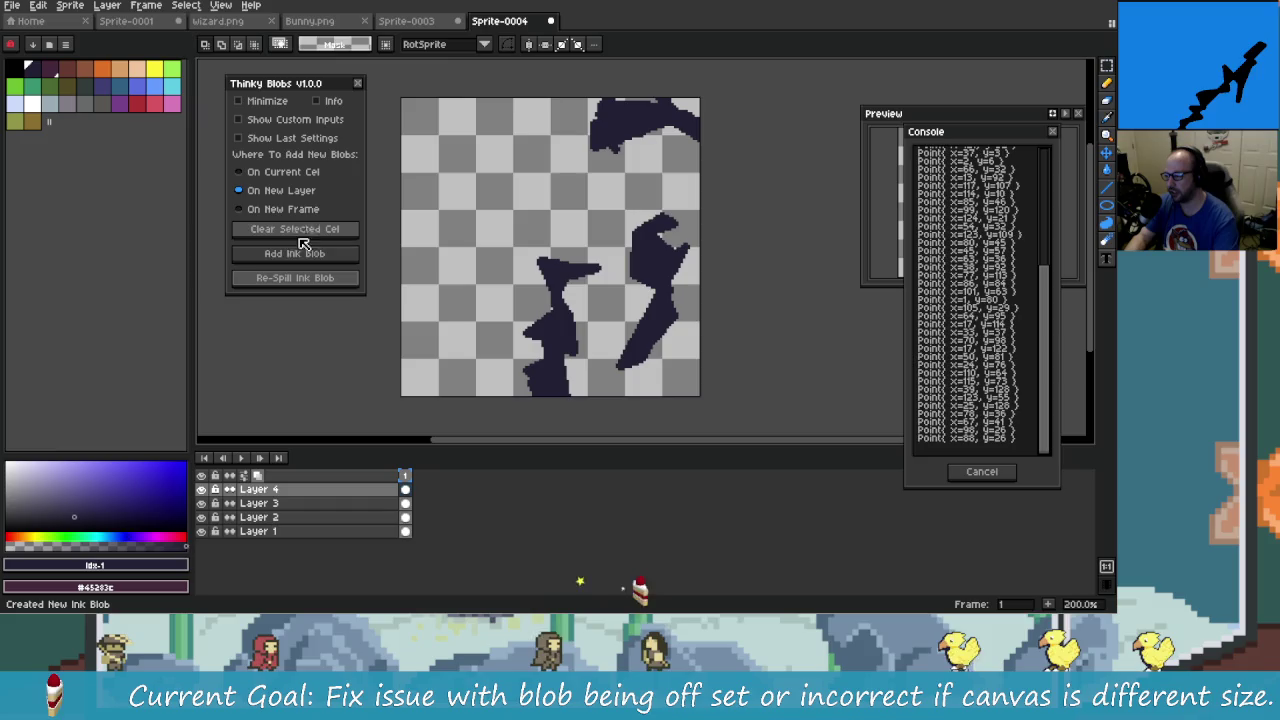
{"action": "left_click", "coordinate": [292, 138]}
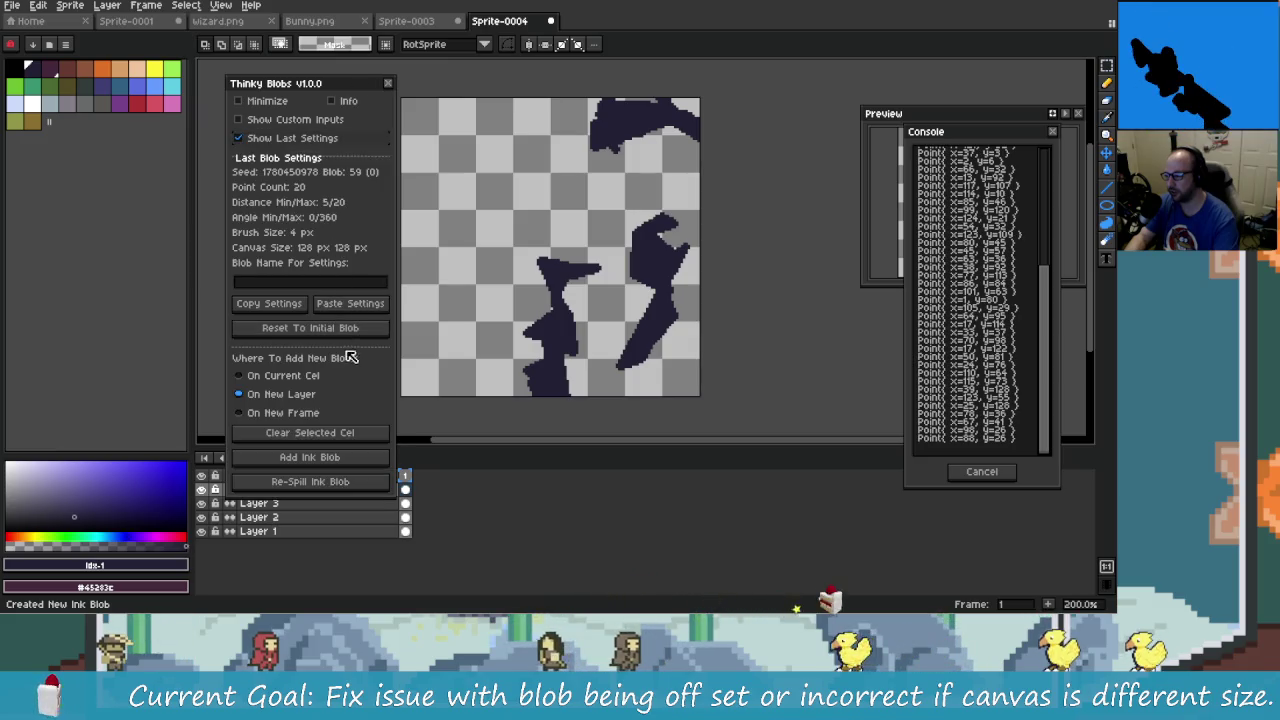
{"action": "left_click", "coordinate": [288, 138]}
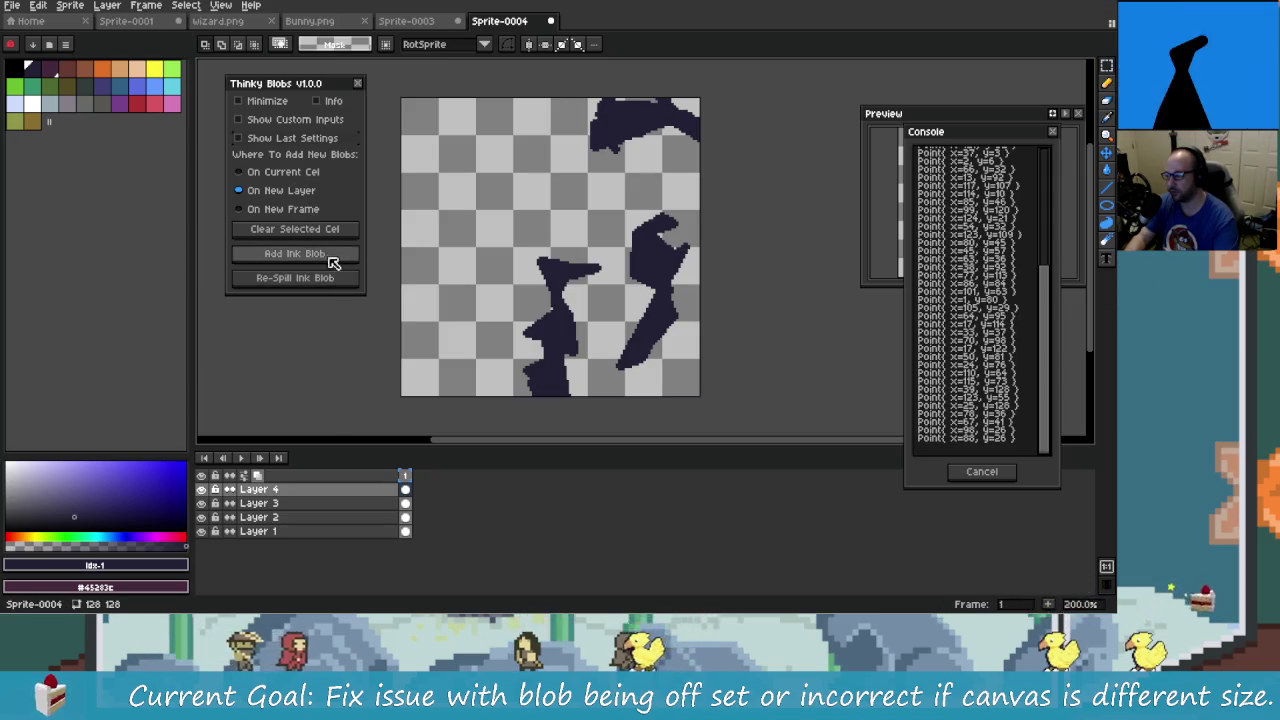
- Add an ink blob on Layer 5 and re-spill it into new shapes repeatedly
{"action": "left_click", "coordinate": [334, 256]}
{"action": "left_click", "coordinate": [345, 279]}
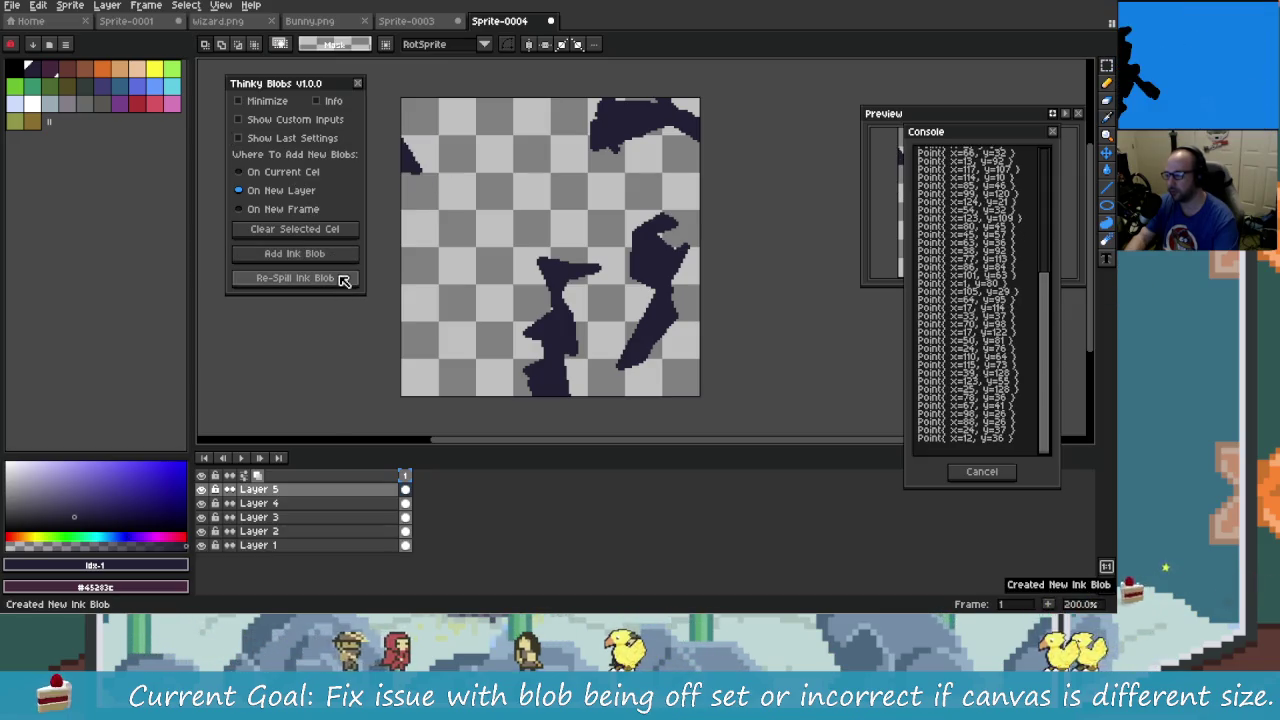
{"action": "left_click", "coordinate": [344, 280]}
{"action": "left_click", "coordinate": [343, 281]}
{"action": "left_click", "coordinate": [344, 280]}
{"action": "left_click", "coordinate": [344, 280]}
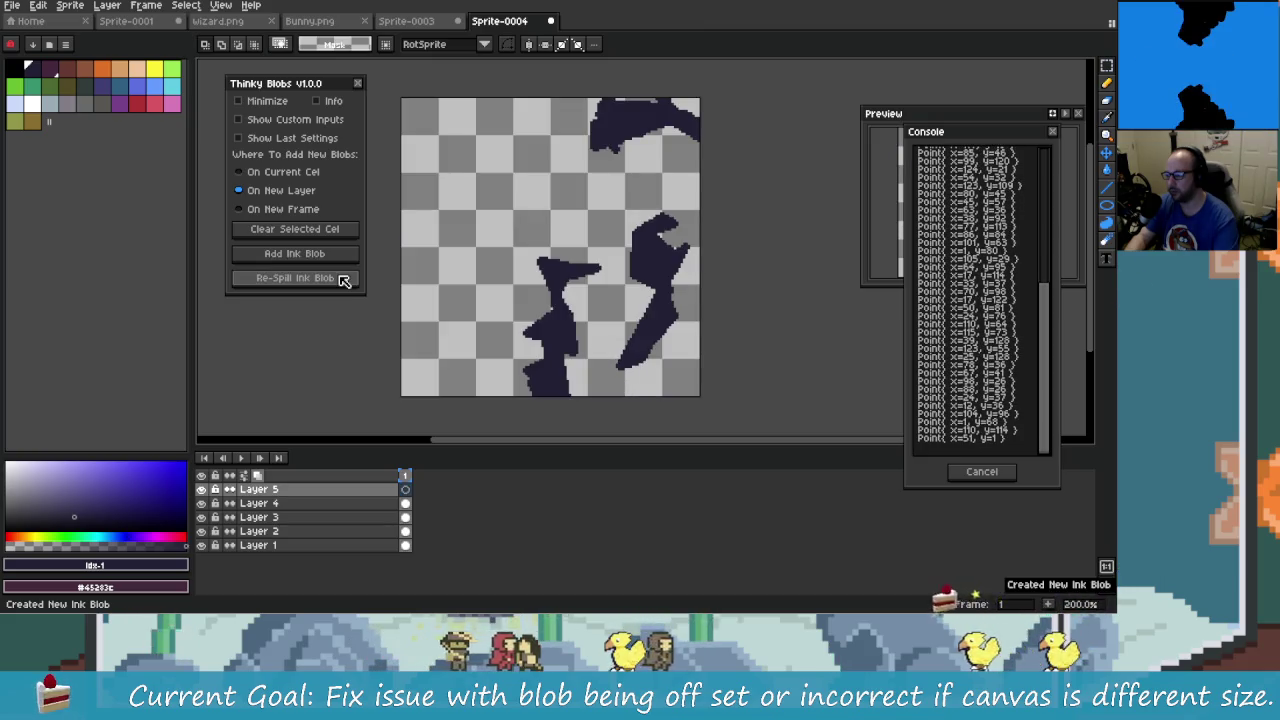
{"action": "left_click", "coordinate": [344, 280]}
{"action": "left_click", "coordinate": [344, 280]}
{"action": "left_click", "coordinate": [344, 280]}
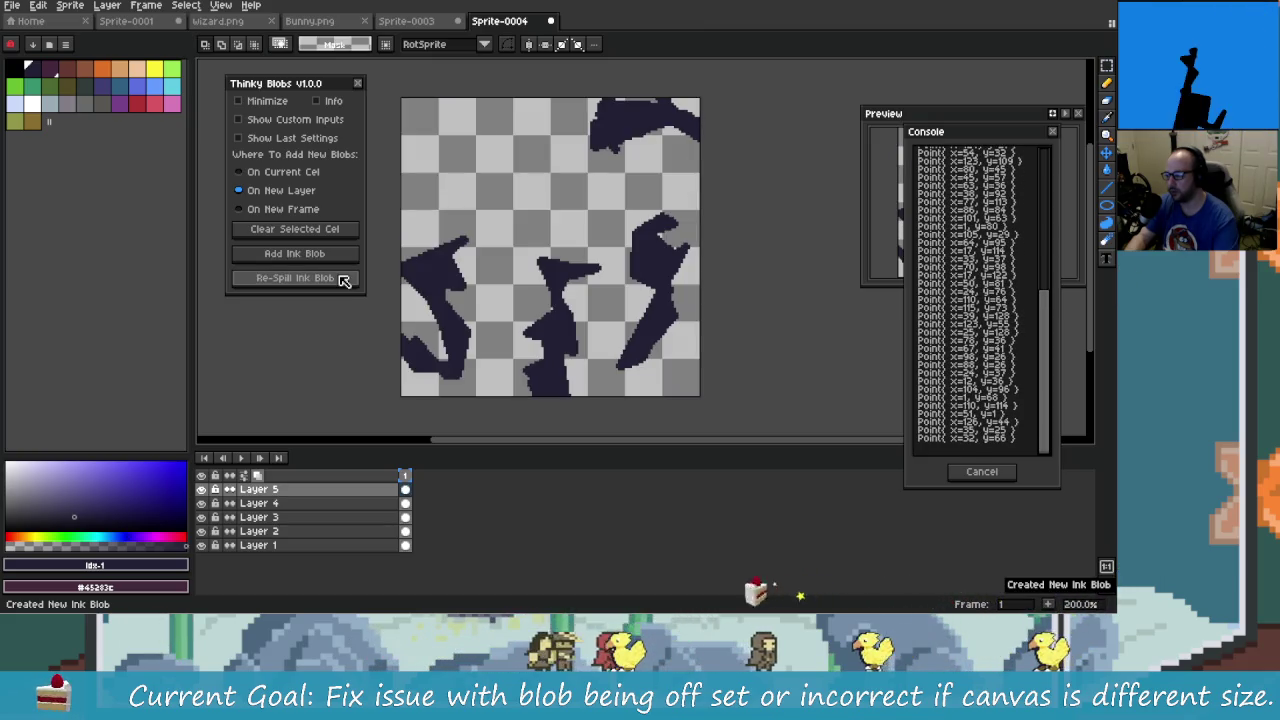
{"action": "left_click", "coordinate": [344, 280]}
{"action": "left_click", "coordinate": [344, 280]}
{"action": "left_click", "coordinate": [344, 280]}
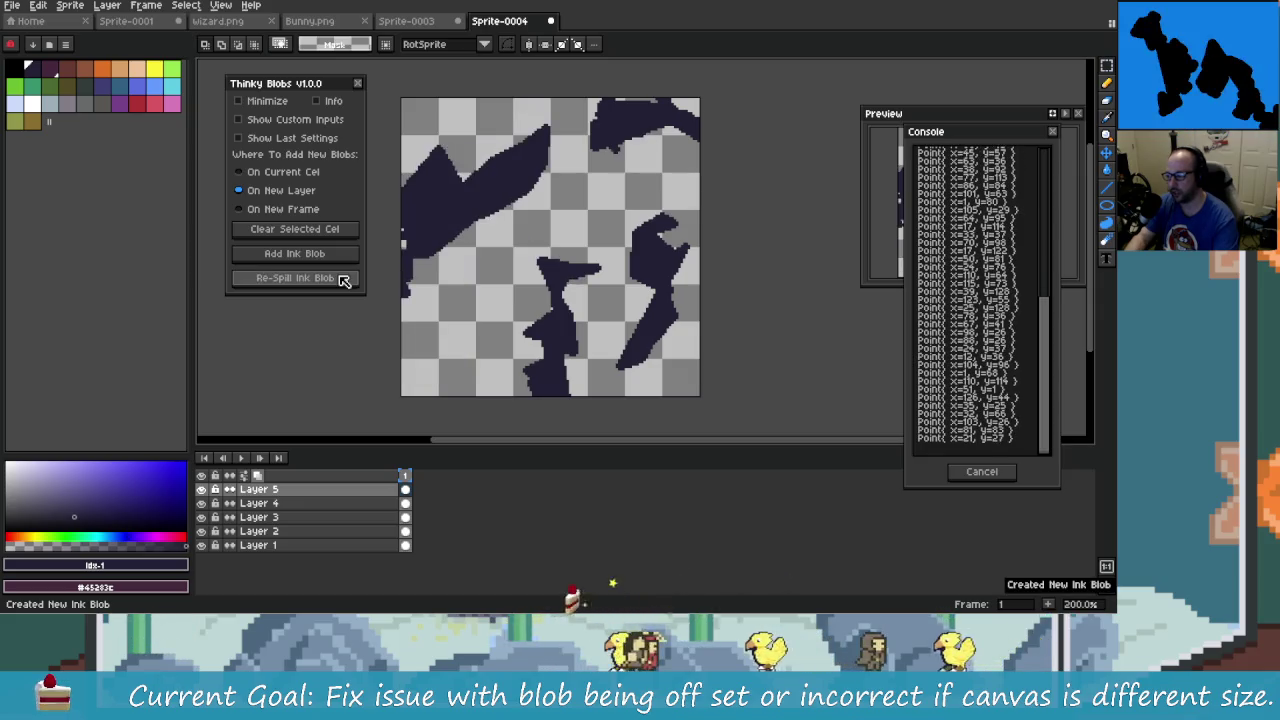
{"action": "left_click", "coordinate": [344, 280]}
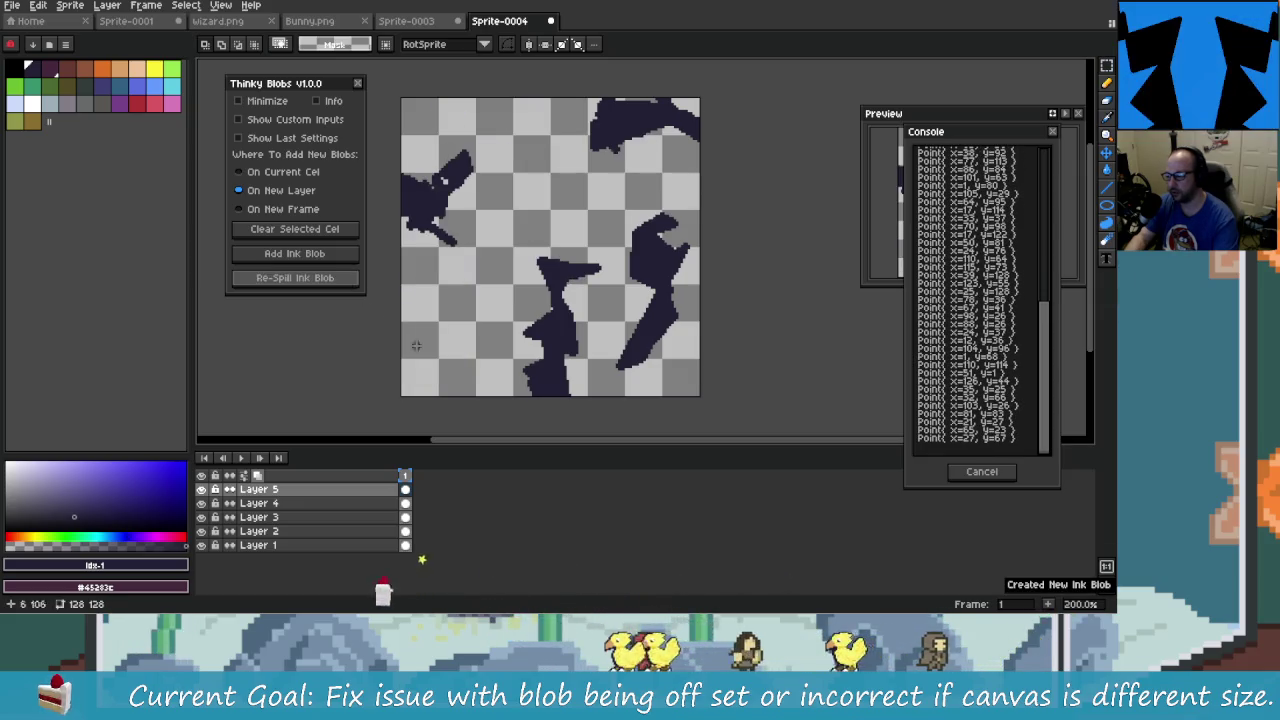
- Set placement to On New Frame, add ink blobs creating frames 2 and 3, then undo them
{"action": "left_click", "coordinate": [318, 209]}
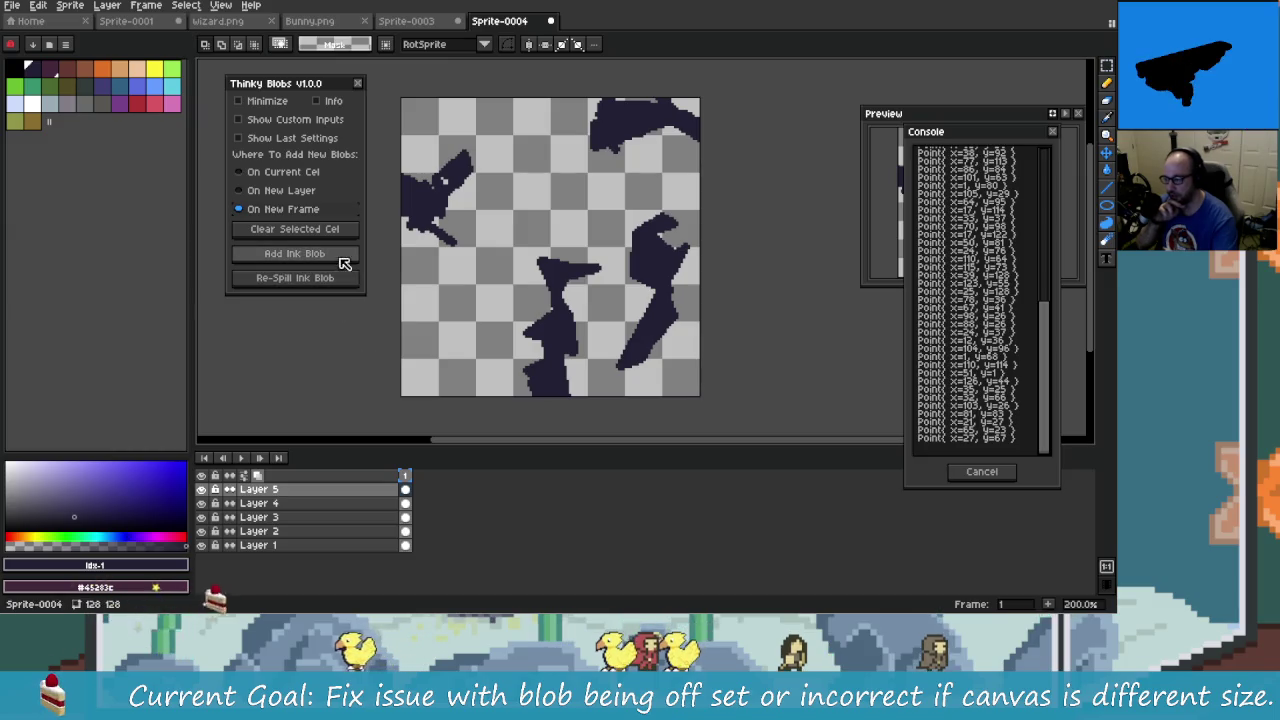
{"action": "left_click", "coordinate": [335, 257]}
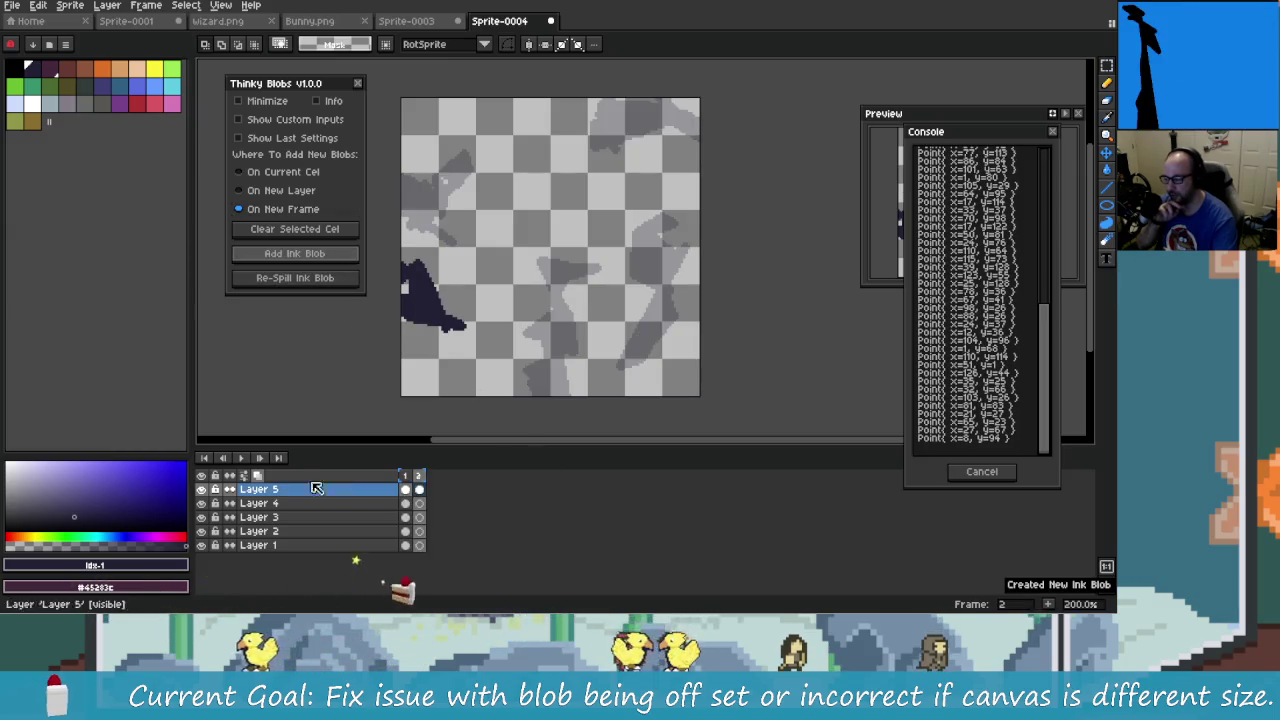
{"action": "left_click", "coordinate": [258, 477]}
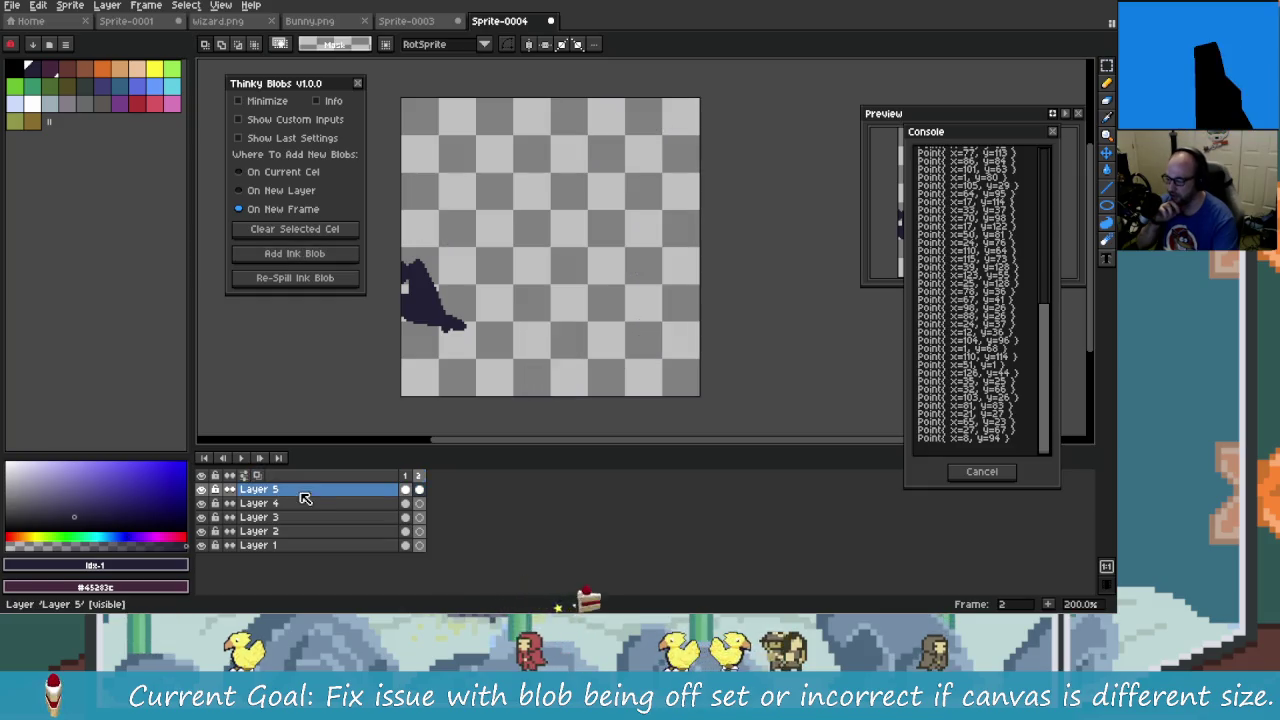
{"action": "left_click", "coordinate": [316, 258]}
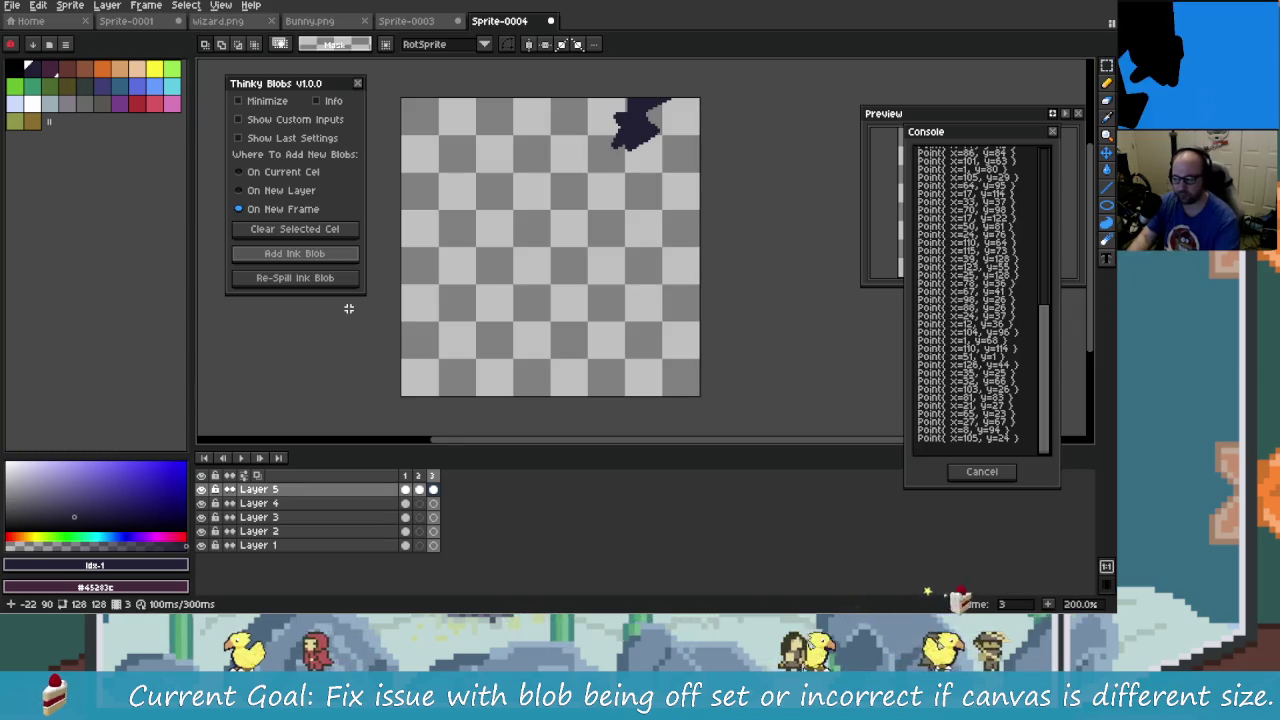
{"action": "key", "text": "ctrl+z"}
{"action": "key", "text": "ctrl+z"}
- From Sprite-0004, create a new 12×1 test sprite with the default settings
{"action": "left_click", "coordinate": [420, 20]}
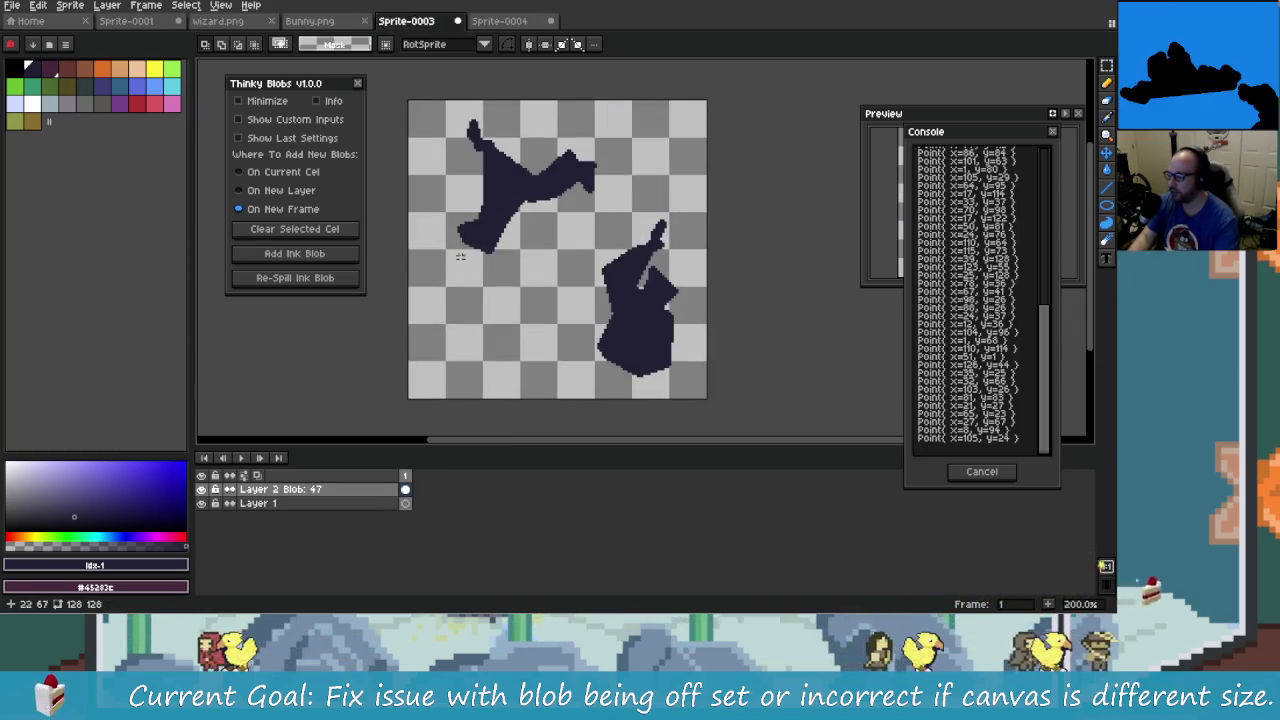
{"action": "left_click", "coordinate": [500, 20]}
{"action": "left_click", "coordinate": [12, 5]}
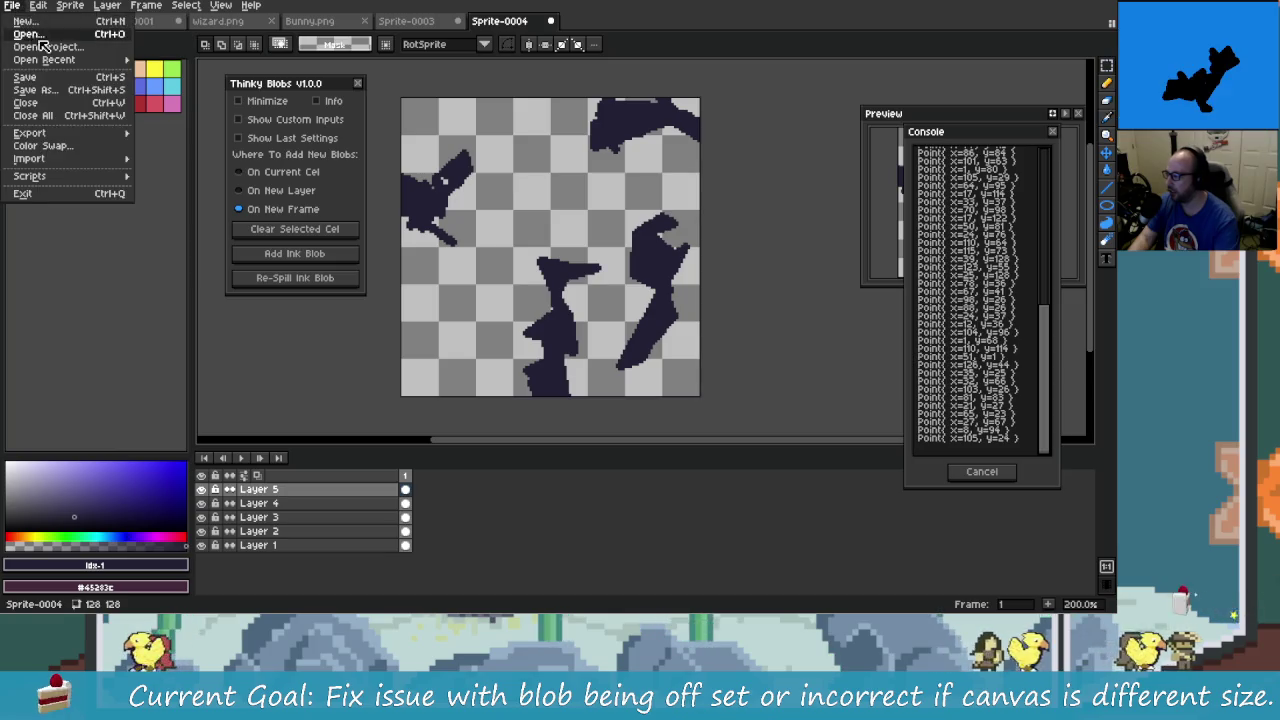
{"action": "left_click", "coordinate": [30, 28]}
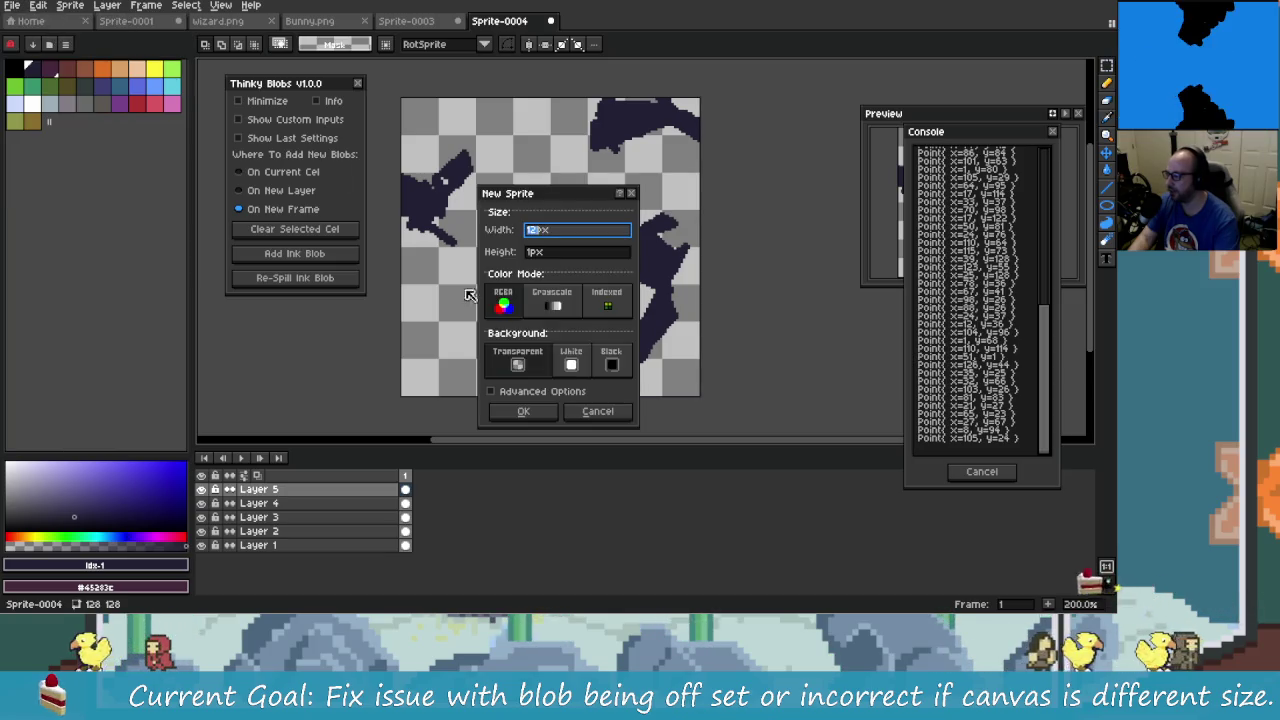
{"action": "left_click", "coordinate": [523, 411]}
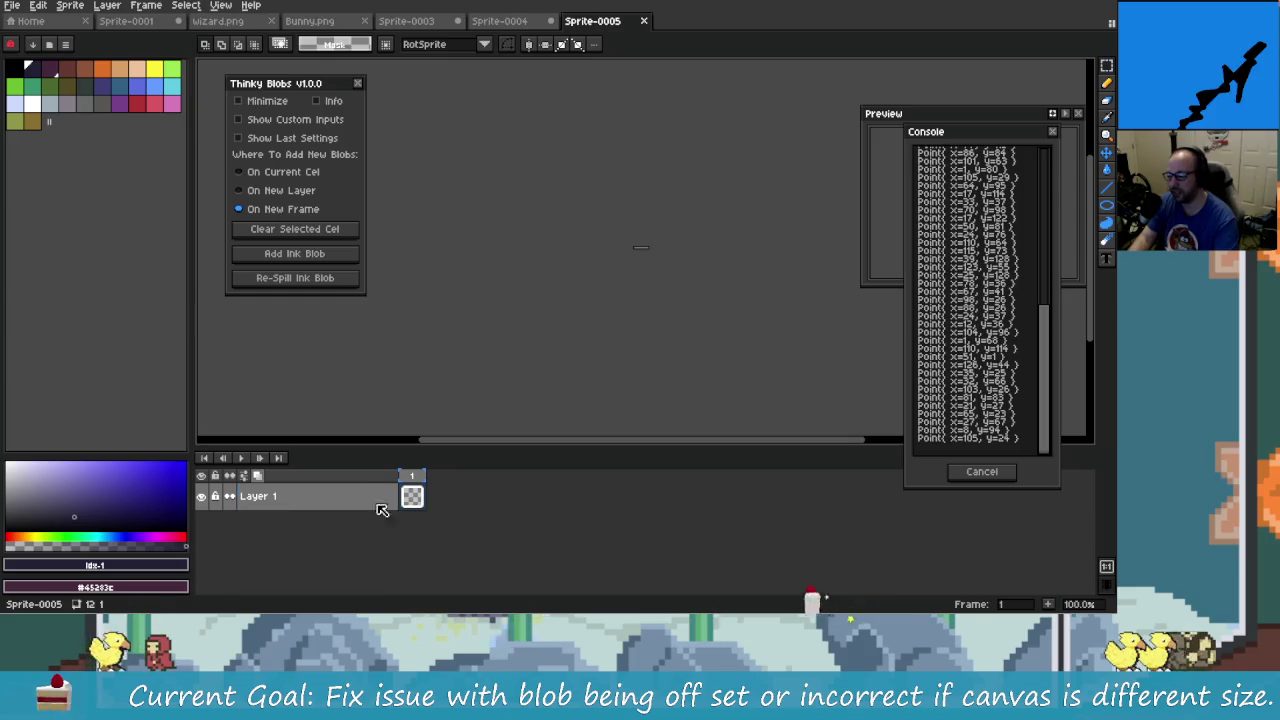
- Inspect Layer 1's frame-1 cel in the test sprite, then close it and return to Sprite-0004
{"action": "left_click", "coordinate": [325, 500]}
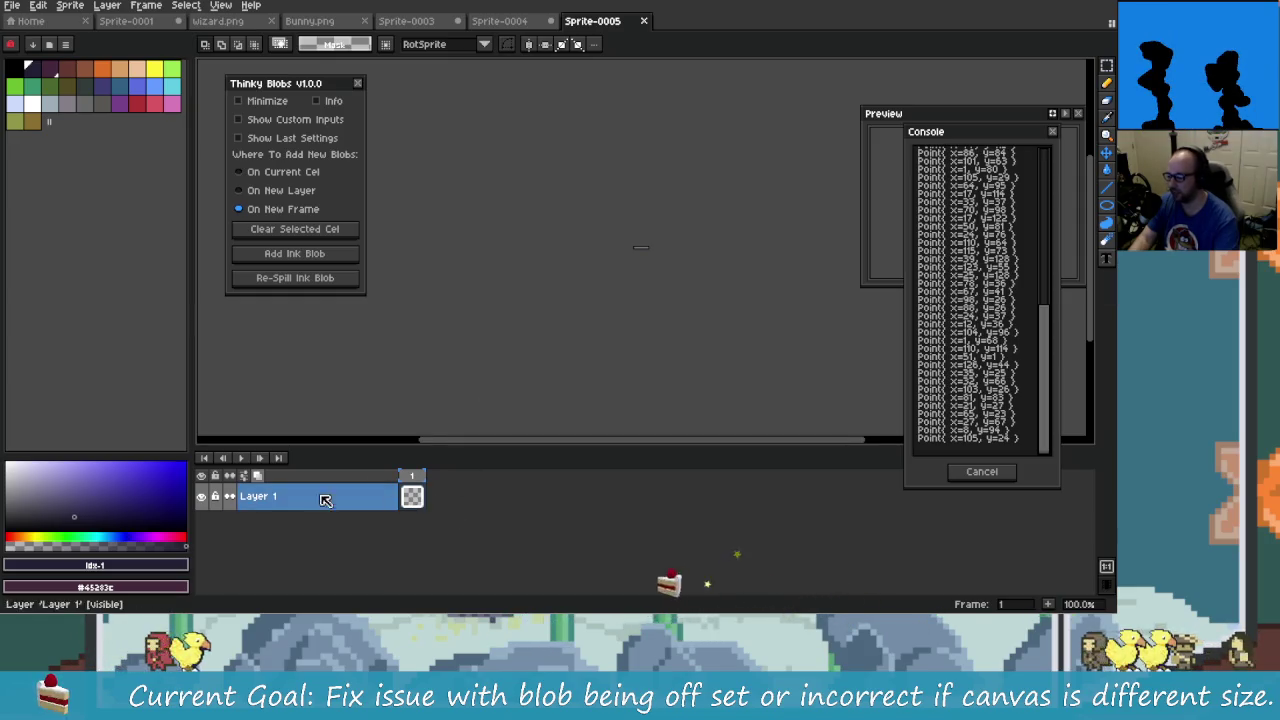
{"action": "left_click", "coordinate": [418, 503]}
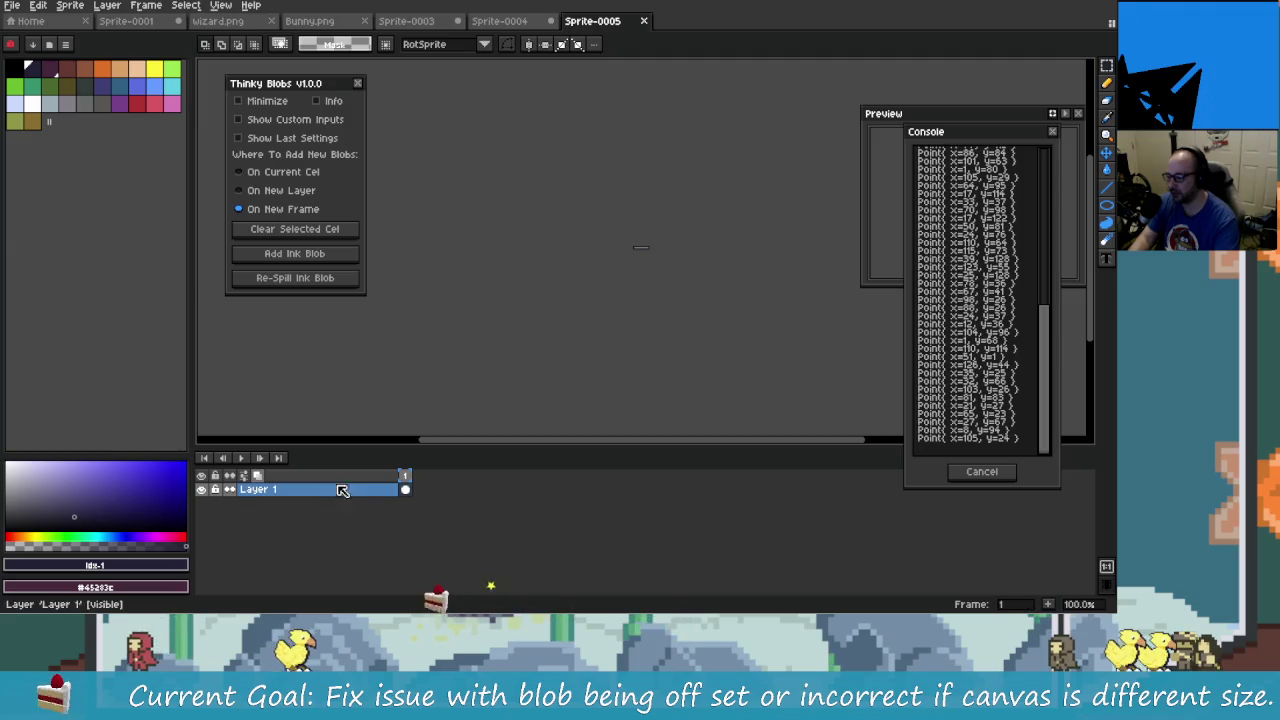
{"action": "left_click", "coordinate": [383, 519]}
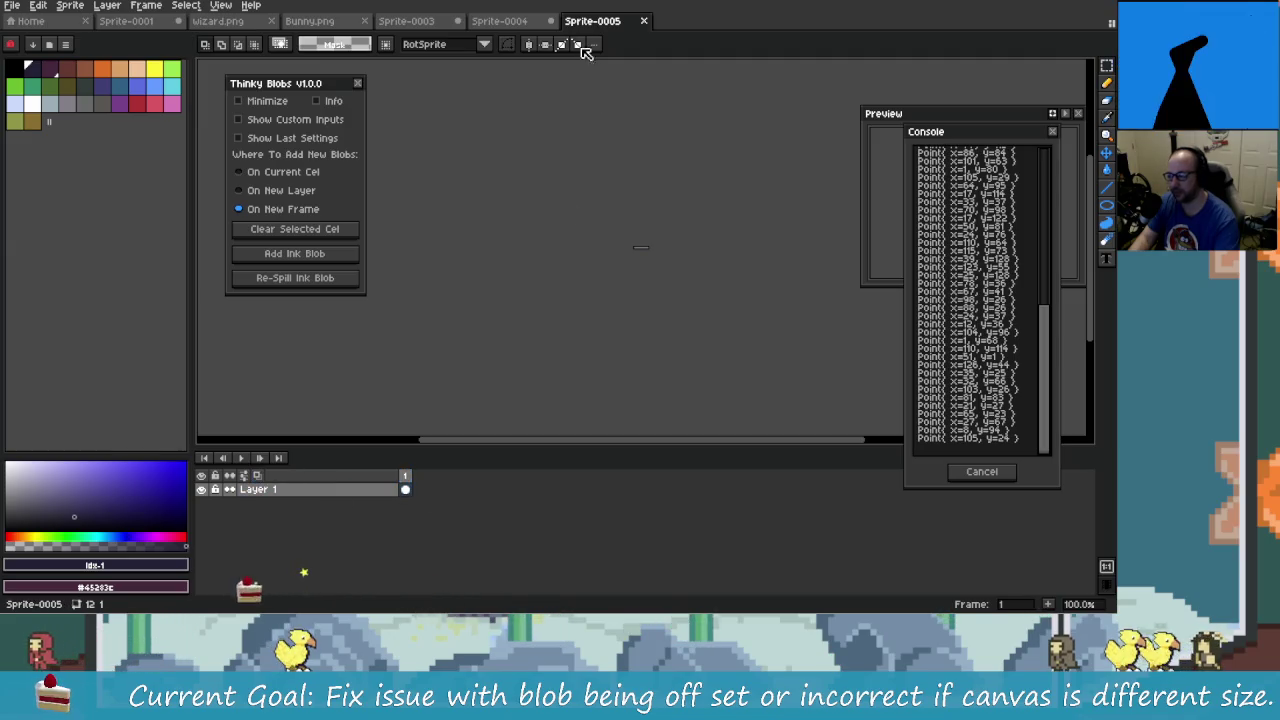
{"action": "key", "text": "ctrl+w"}
{"action": "left_click_drag", "start_coordinate": [516, 318], "coordinate": [548, 321]}
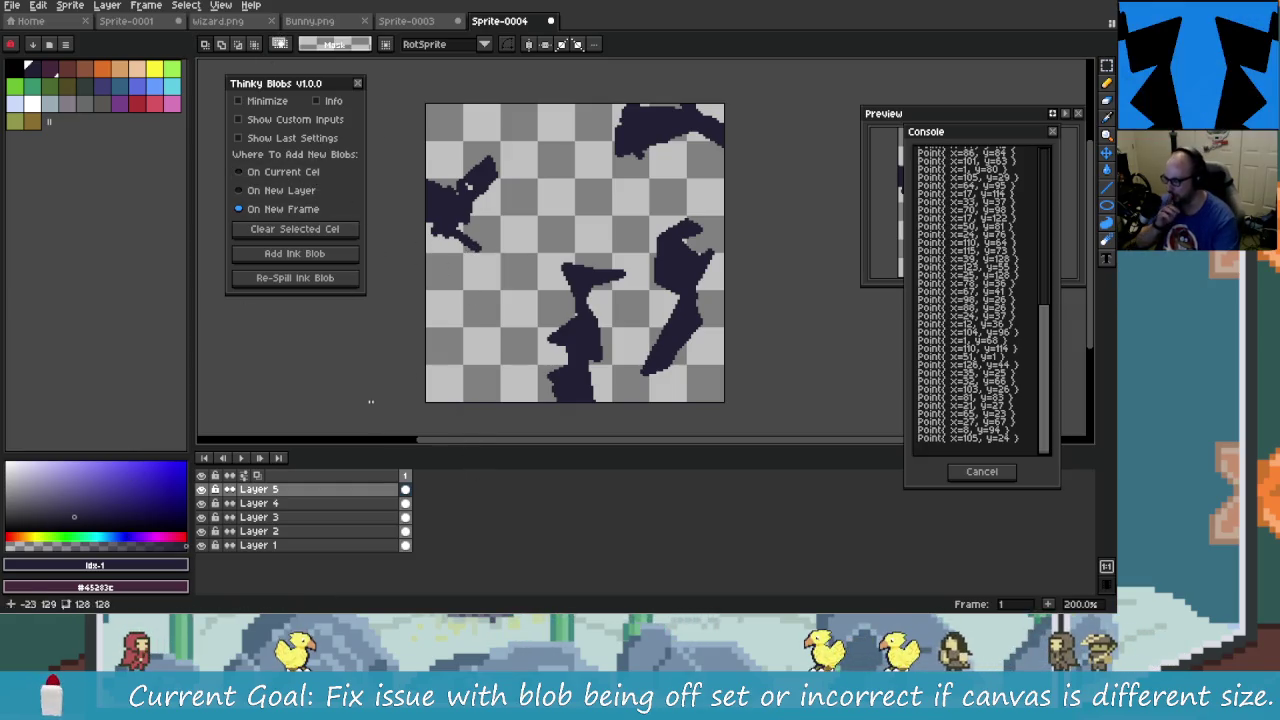
{"action": "left_click_drag", "start_coordinate": [405, 489], "coordinate": [405, 545]}
{"action": "key", "text": "Delete"}
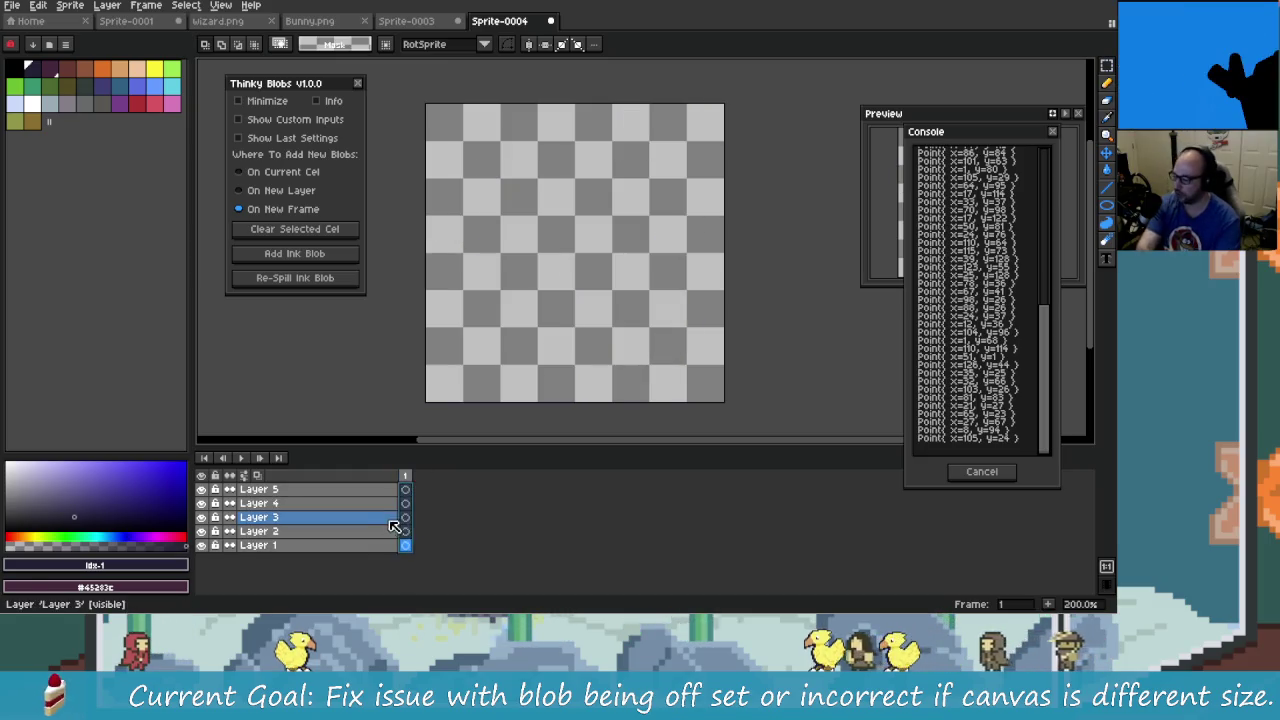
{"action": "left_click", "coordinate": [405, 489]}
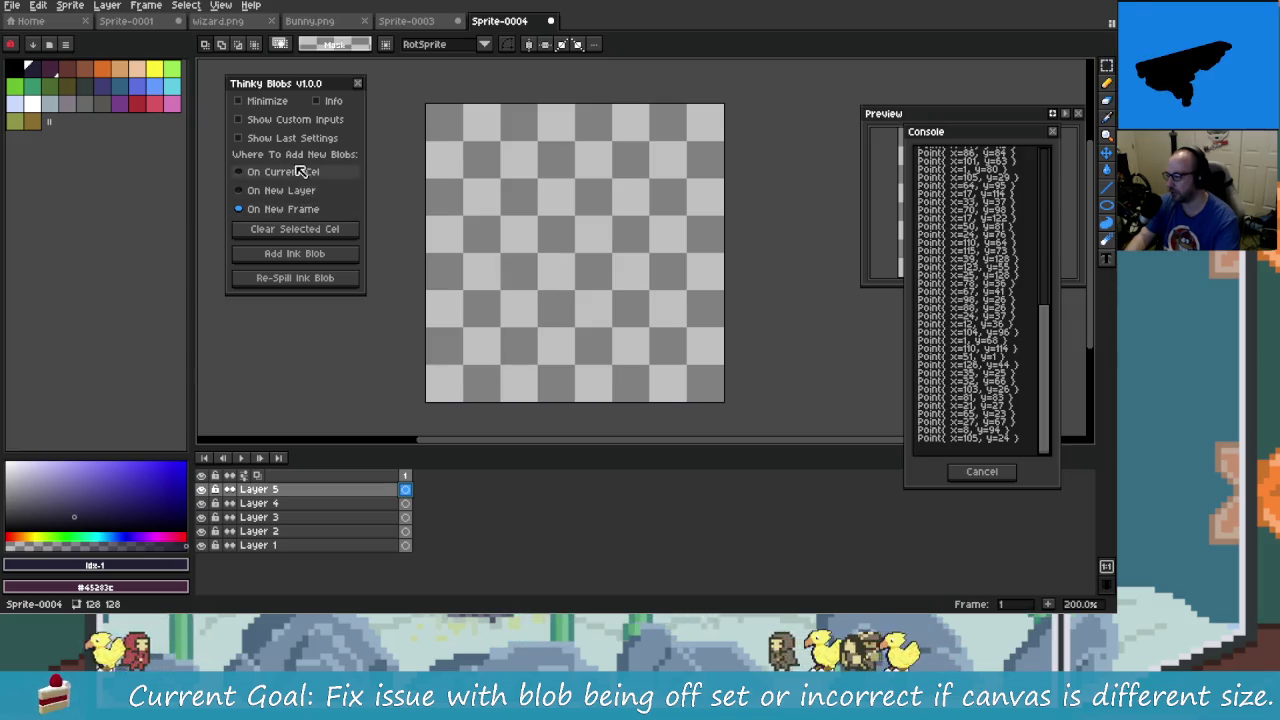
{"action": "left_click", "coordinate": [318, 138]}
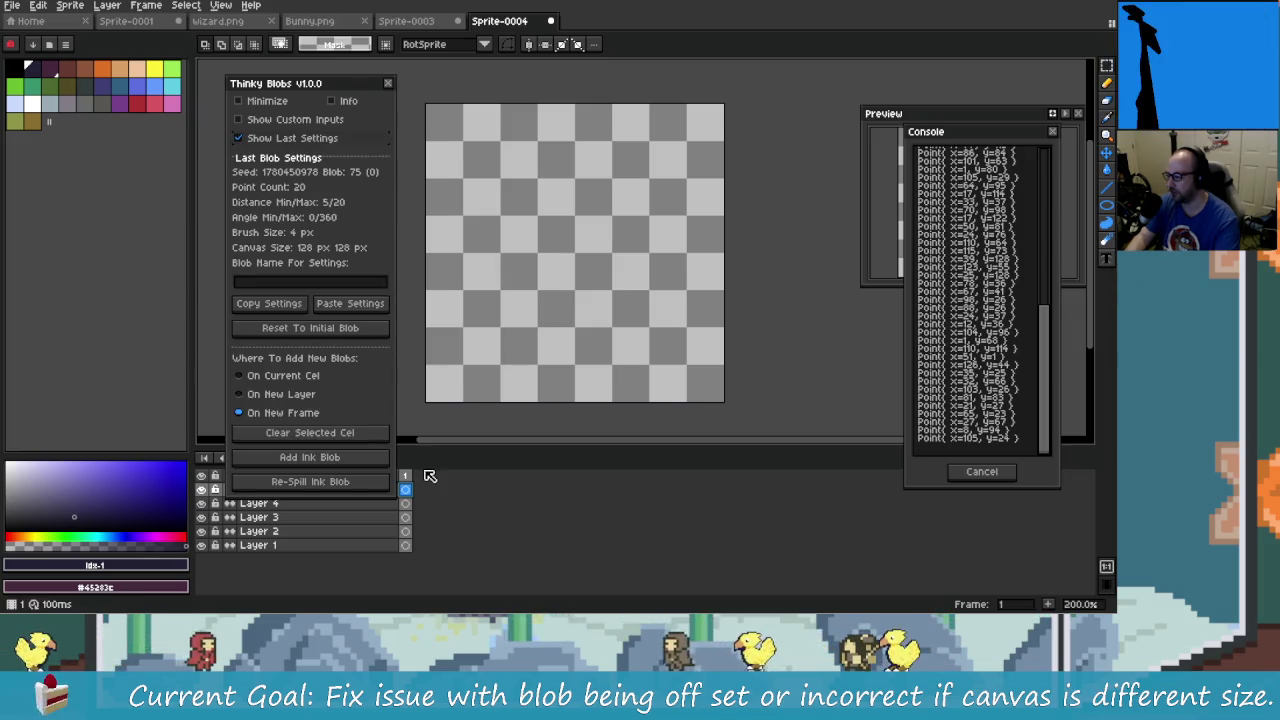
{"action": "left_click", "coordinate": [295, 140]}
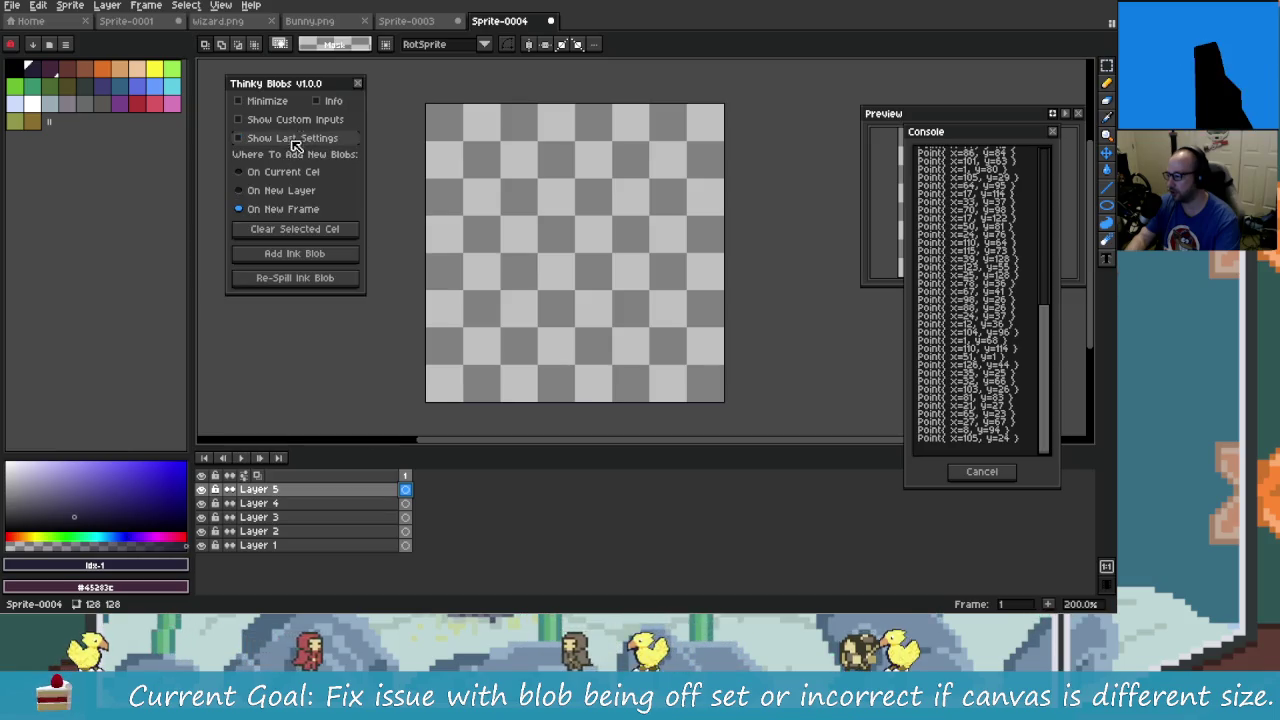
{"action": "left_click", "coordinate": [296, 139]}
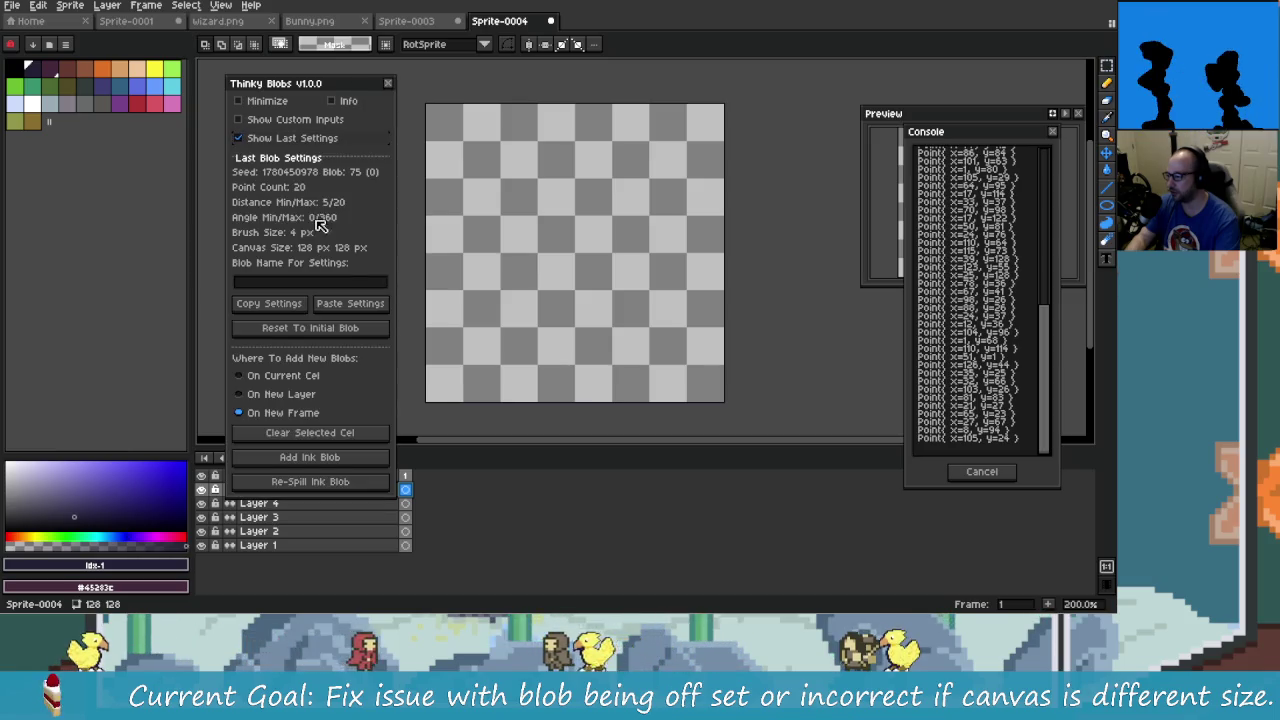
{"action": "left_click", "coordinate": [295, 119]}
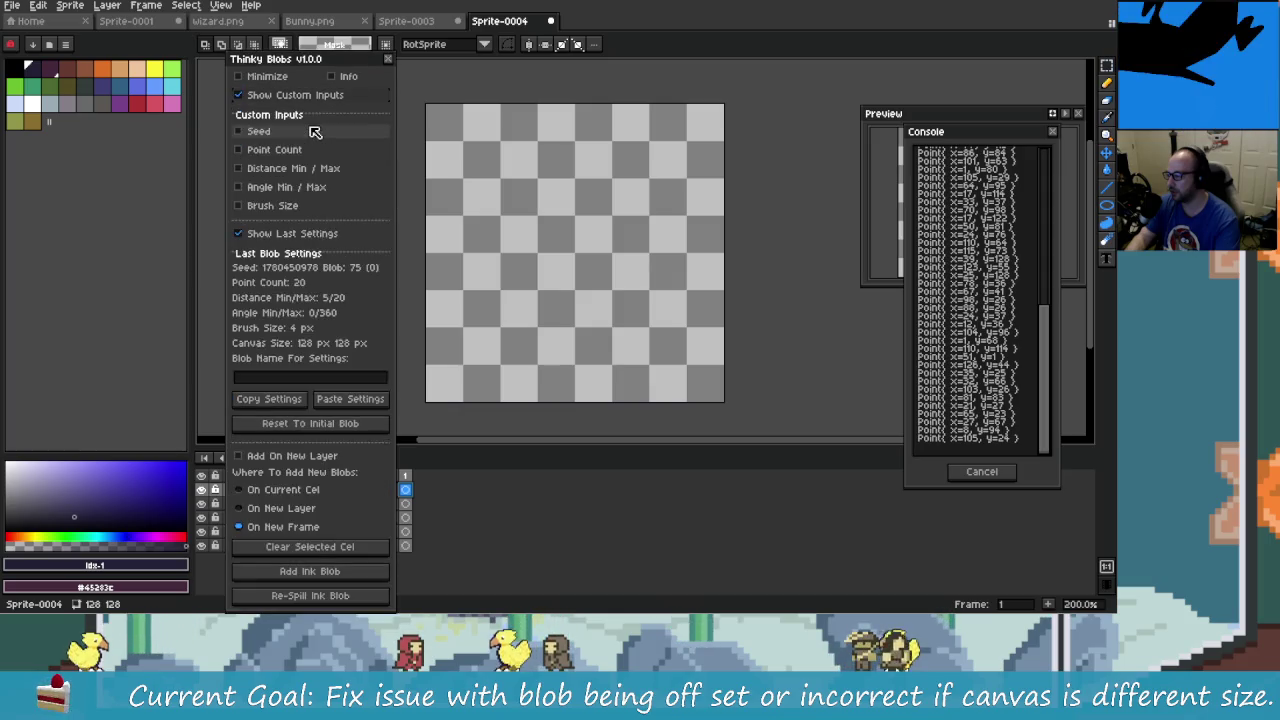
{"action": "left_click", "coordinate": [295, 95]}
{"action": "left_click", "coordinate": [297, 113]}
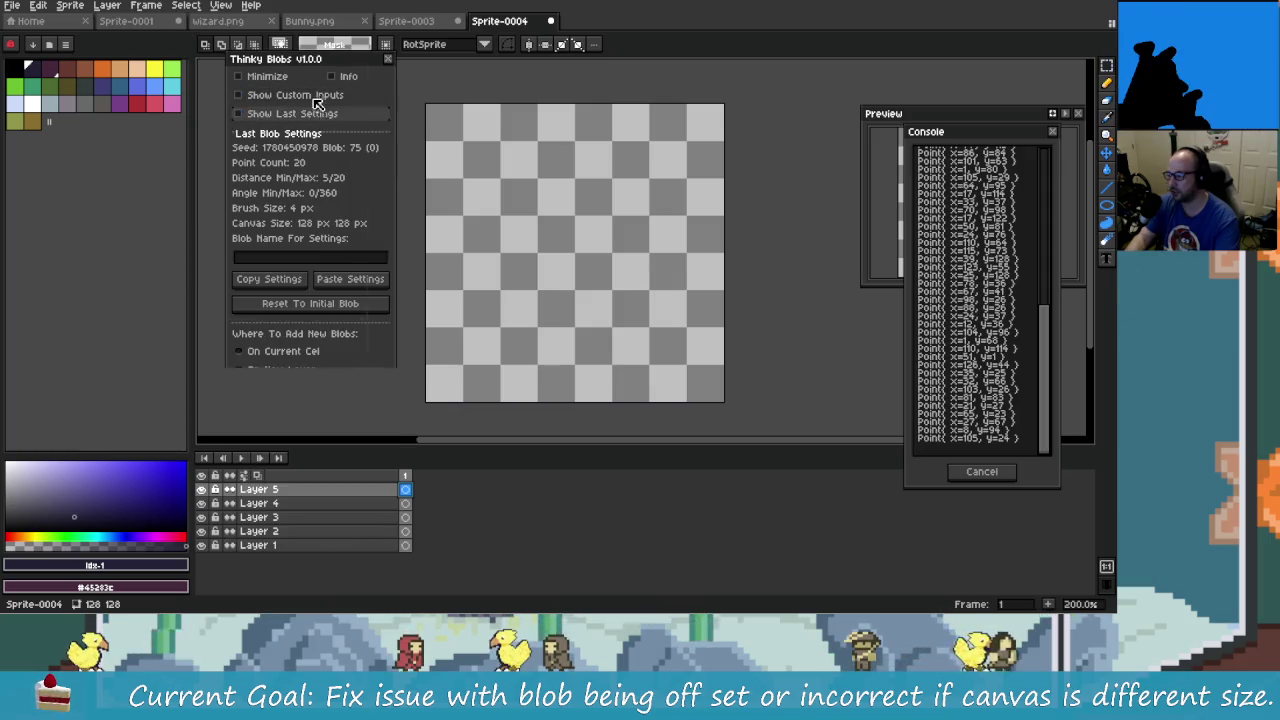
{"action": "left_click", "coordinate": [295, 95]}
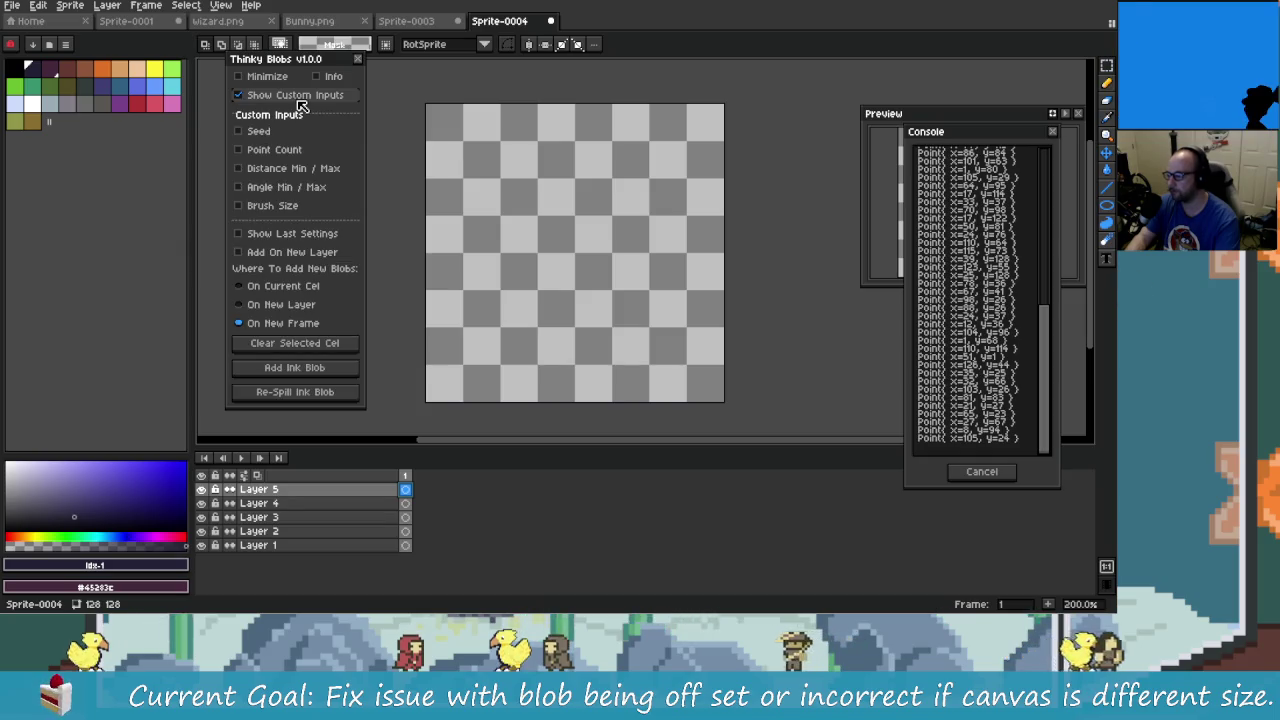
{"action": "left_click", "coordinate": [300, 97]}
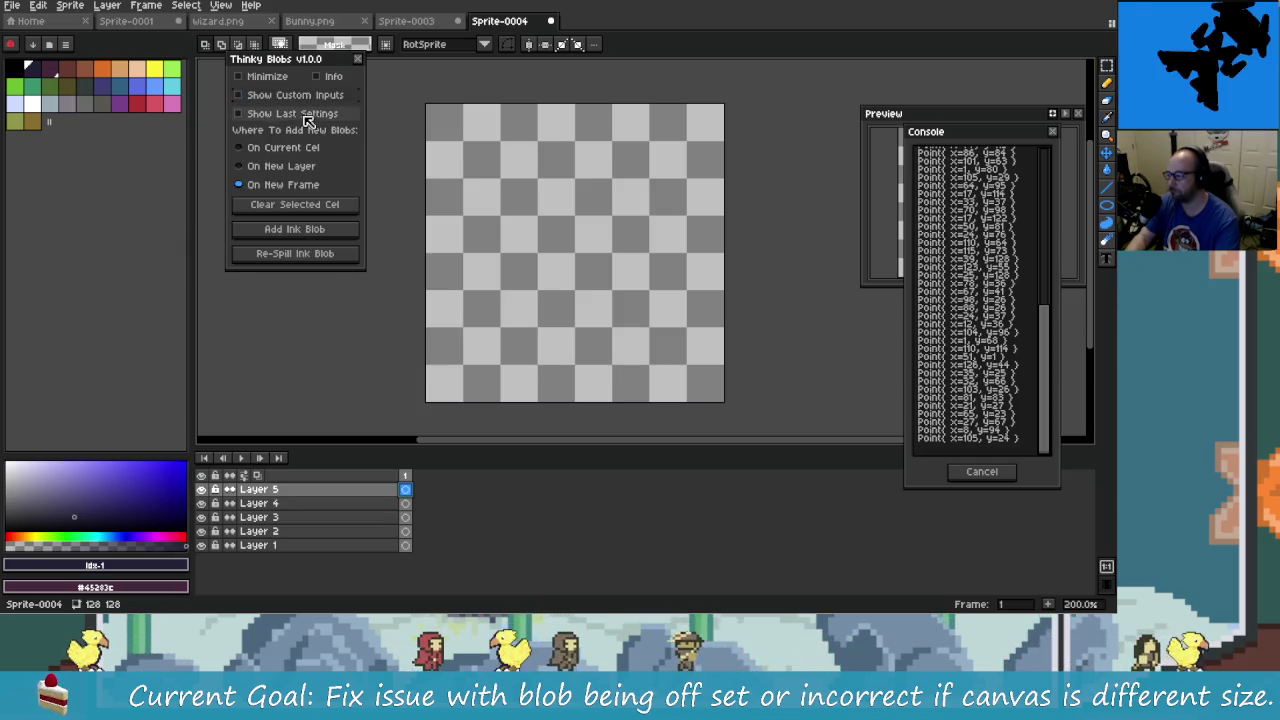
{"action": "left_click", "coordinate": [306, 116]}
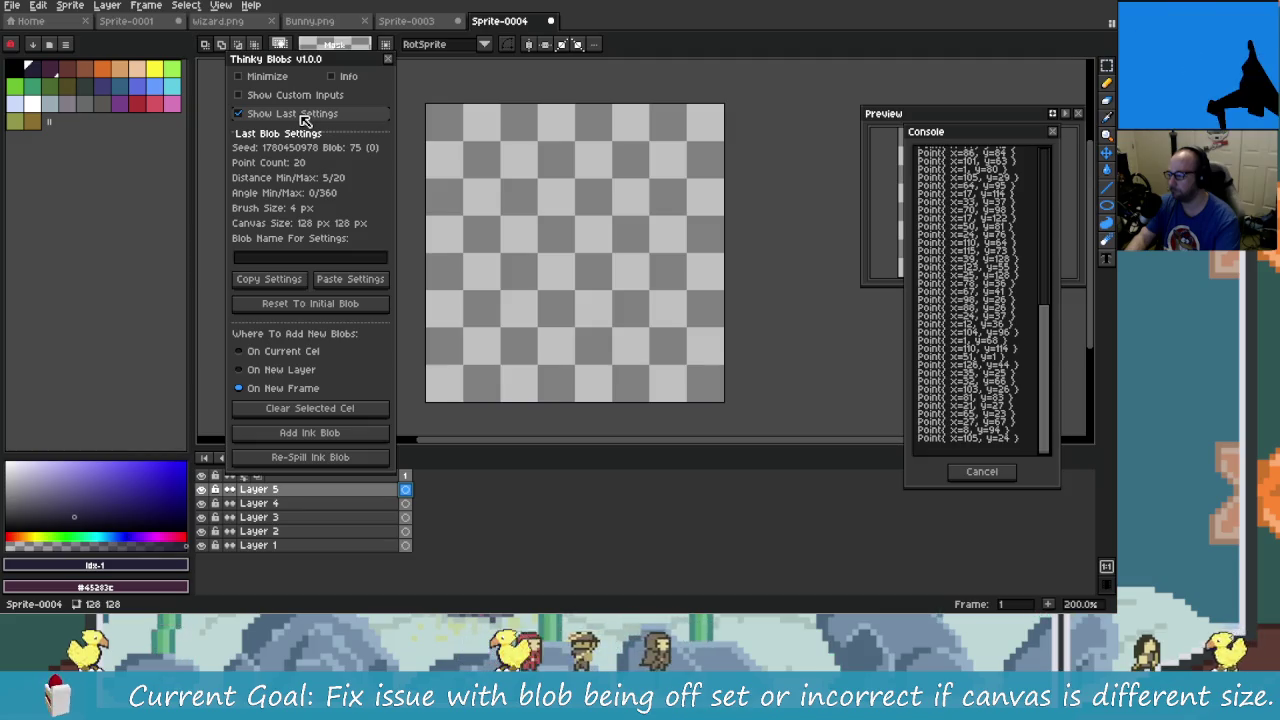
{"action": "left_click", "coordinate": [305, 116]}
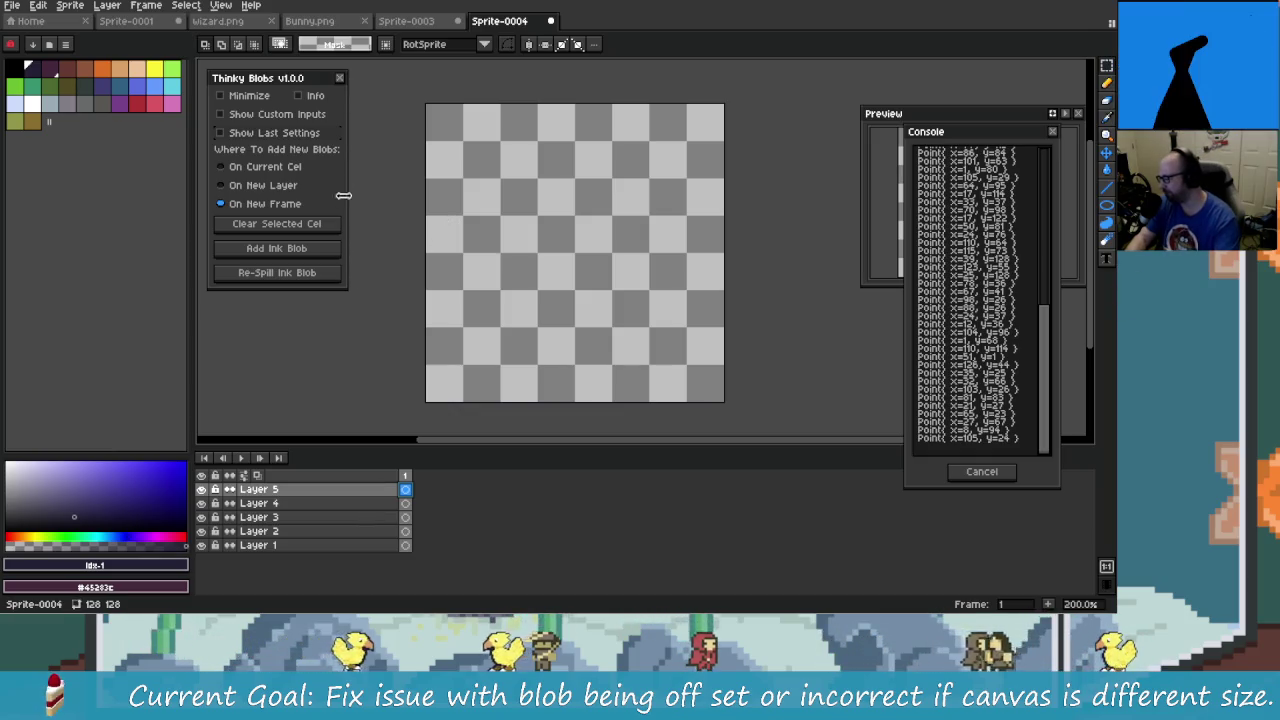
- Set placement to On Current Cel and re-spill the Layer 5 ink blob seven times
{"action": "left_click", "coordinate": [255, 166]}
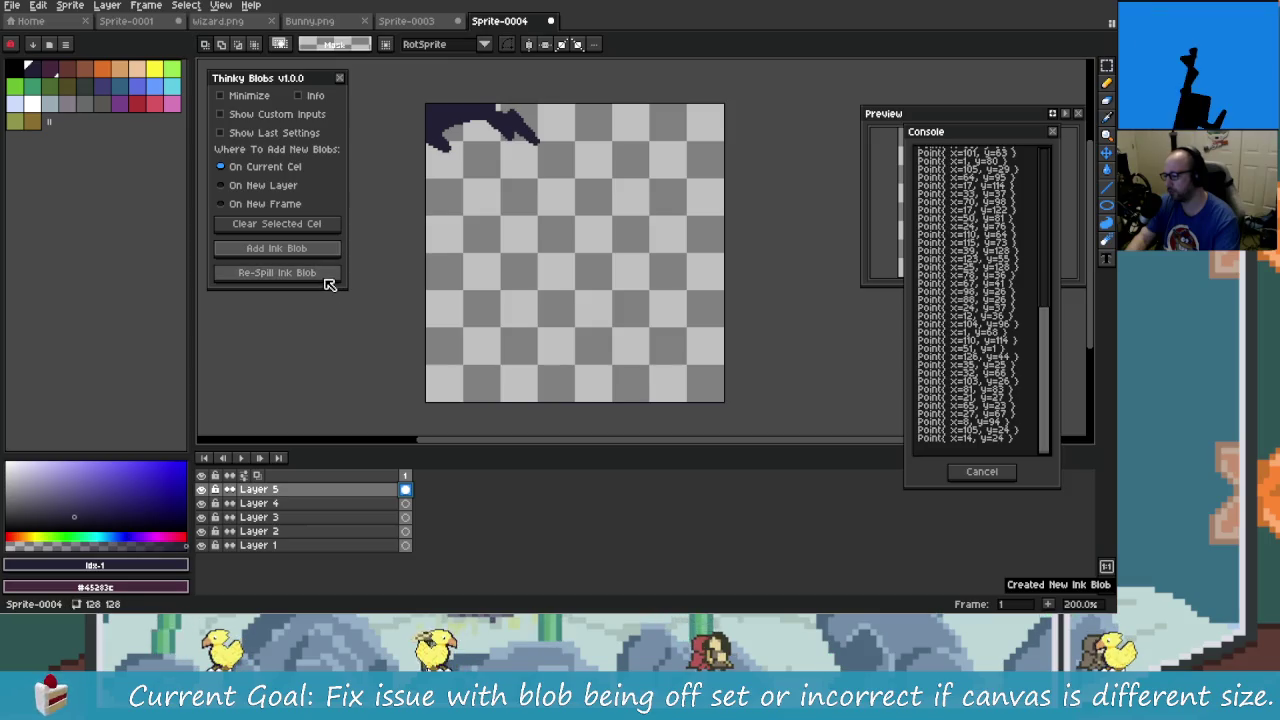
{"action": "left_click", "coordinate": [325, 280]}
{"action": "left_click", "coordinate": [325, 280]}
{"action": "left_click", "coordinate": [325, 280]}
{"action": "left_click", "coordinate": [325, 280]}
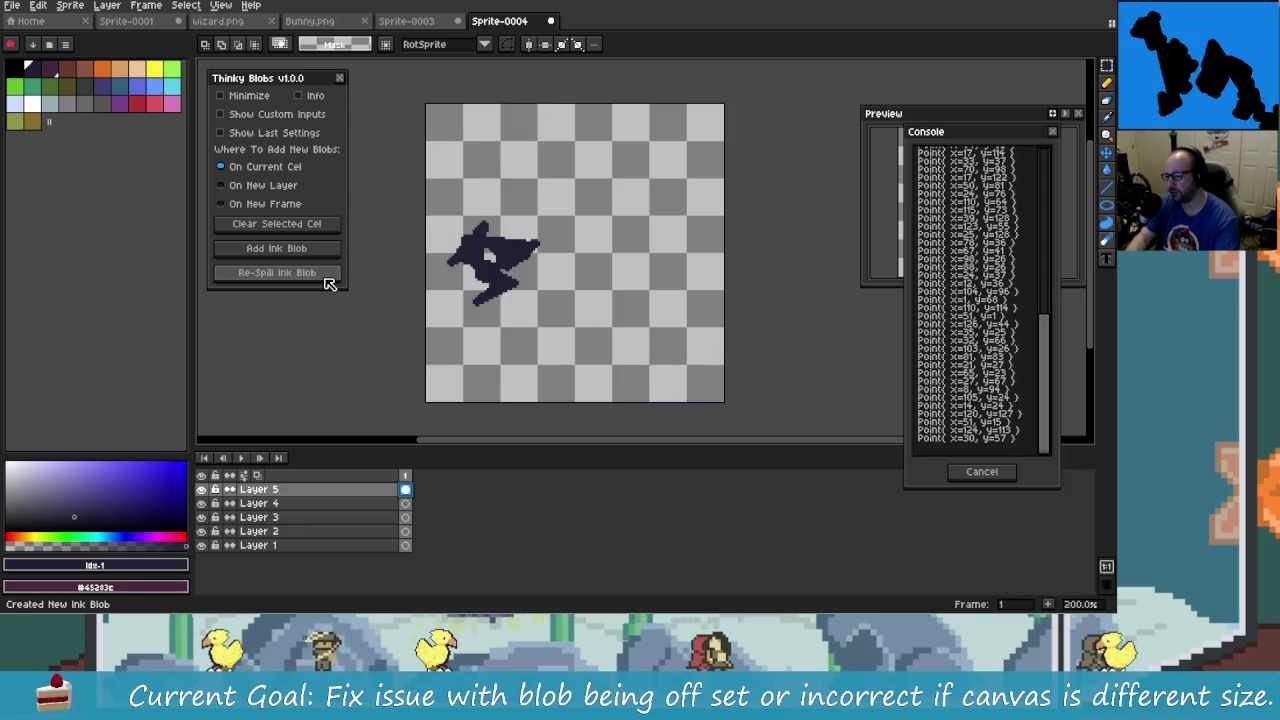
{"action": "left_click", "coordinate": [328, 278]}
{"action": "left_click", "coordinate": [328, 277]}
{"action": "left_click", "coordinate": [330, 274]}
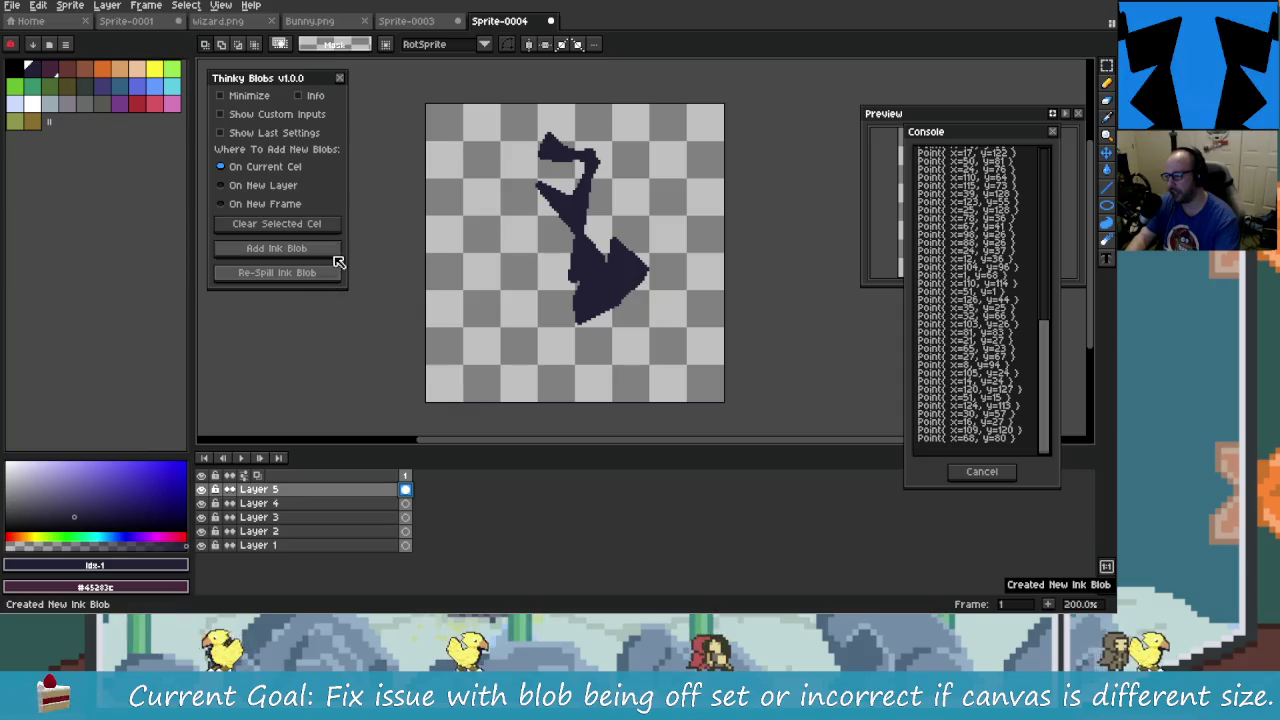
- Reword line 351's TODO to "Can we avoid the flashing when undoing?"
{"action": "key", "text": "alt+Tab"}
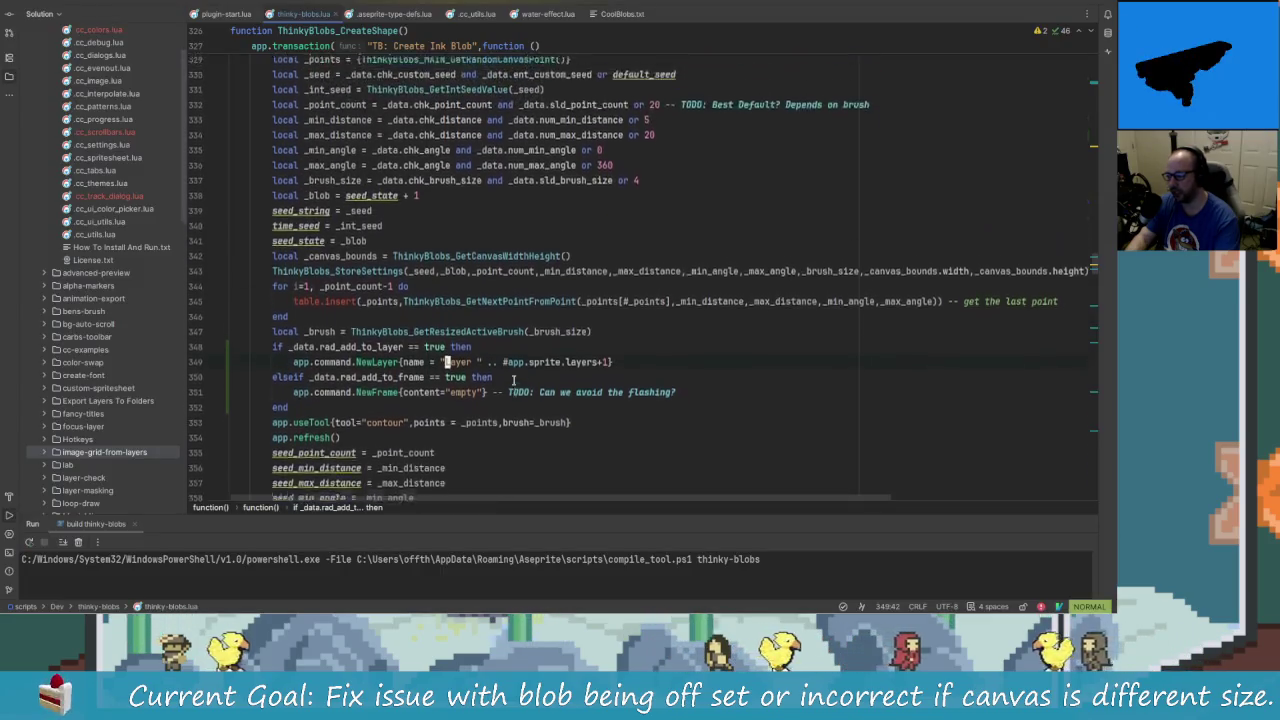
{"action": "scroll", "coordinate": [513, 379], "scroll_direction": "down", "scroll_amount": 1}
{"action": "left_click", "coordinate": [513, 379]}
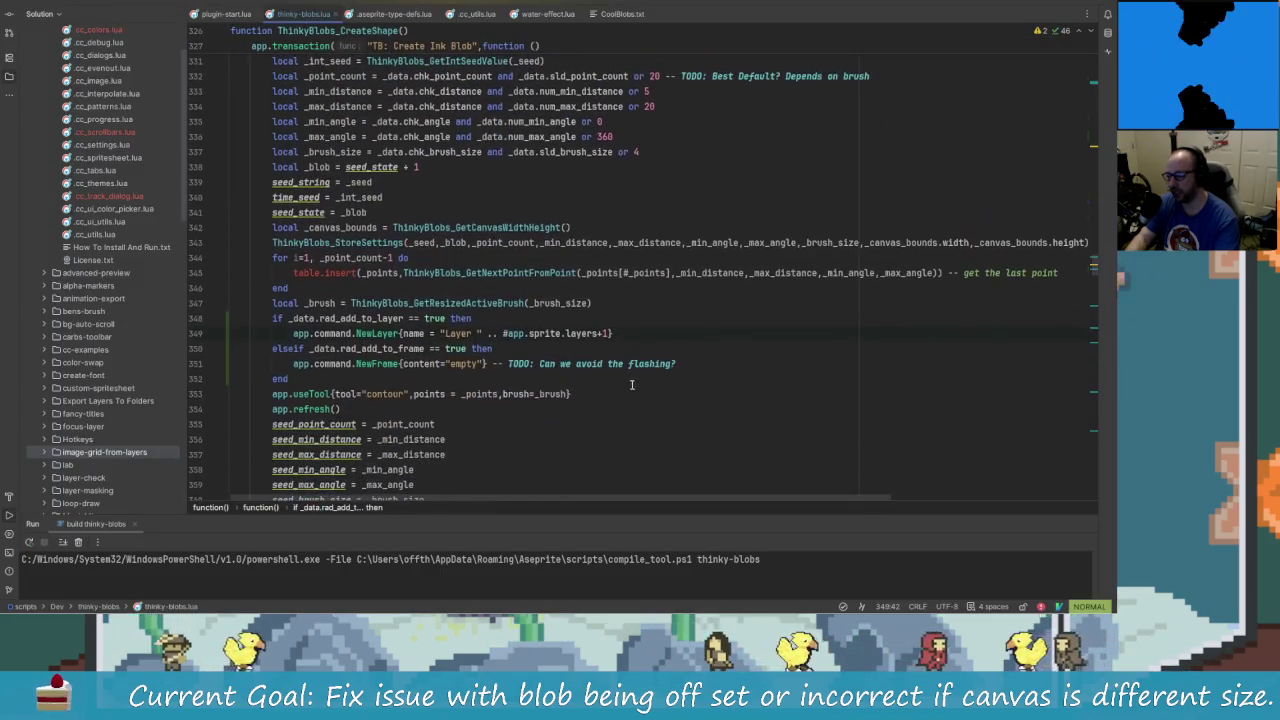
{"action": "left_click", "coordinate": [699, 365]}
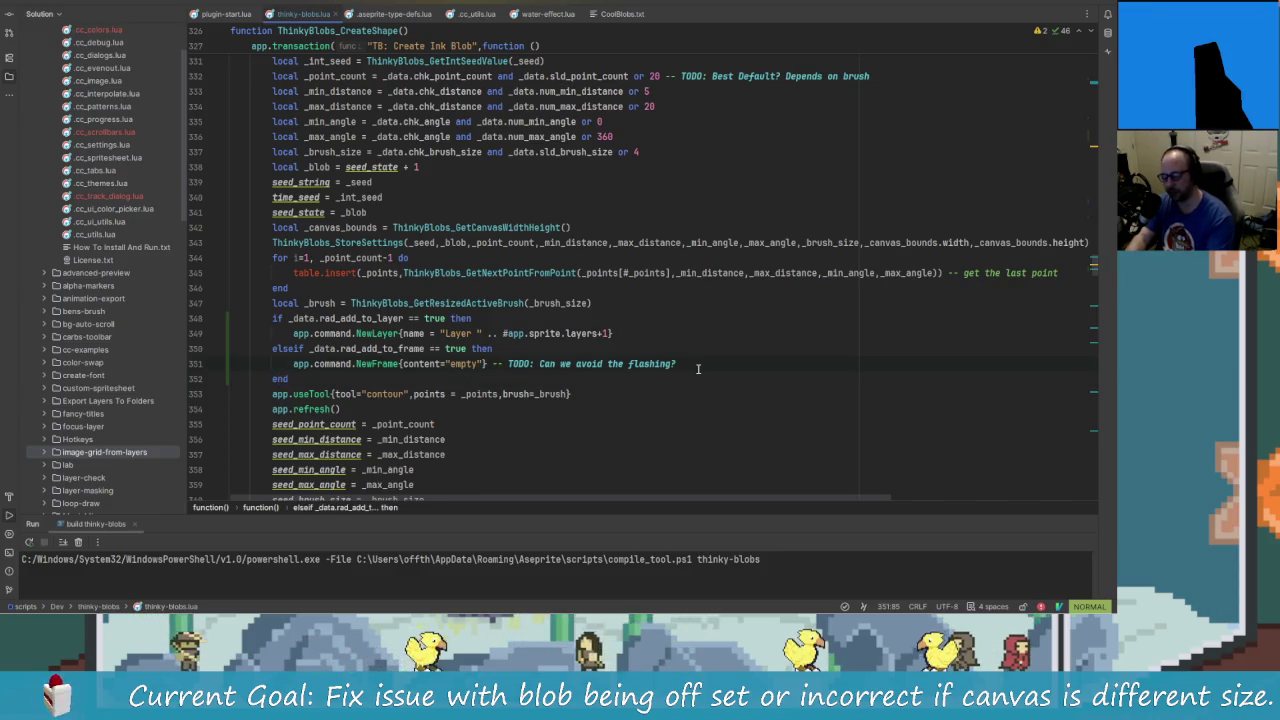
{"action": "key", "text": "x"}
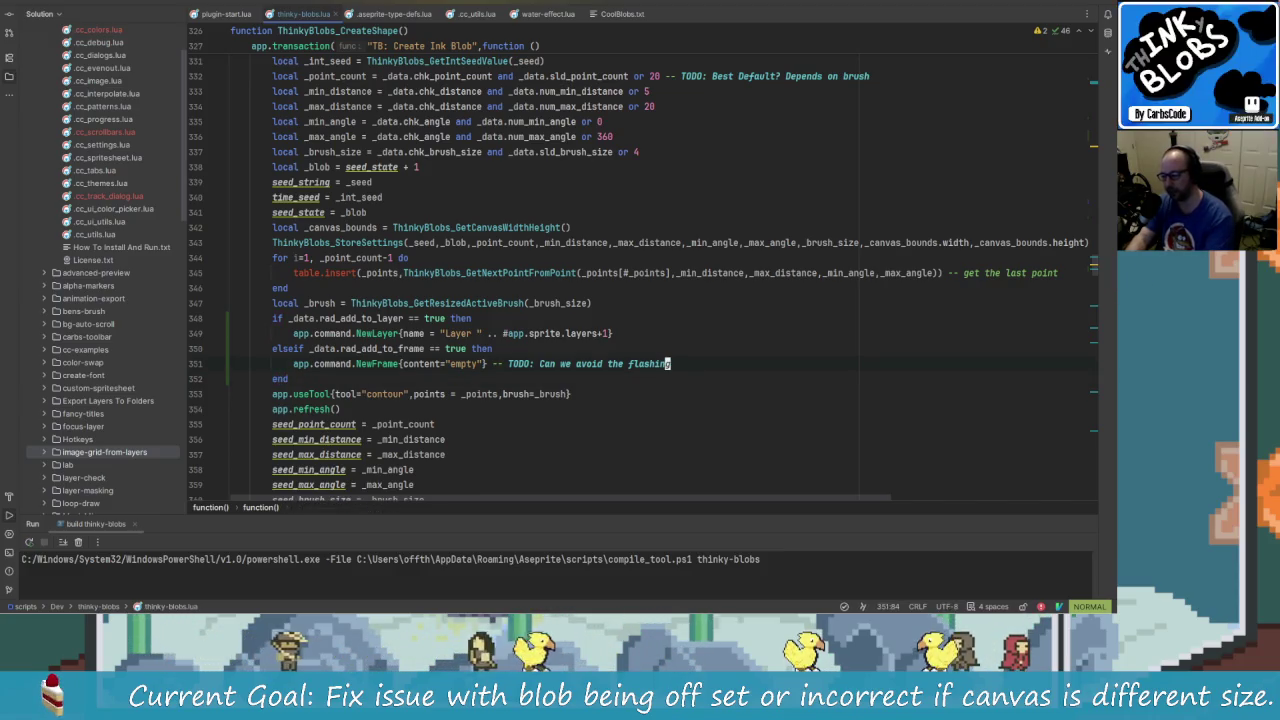
{"action": "type", "text": "ashing"}
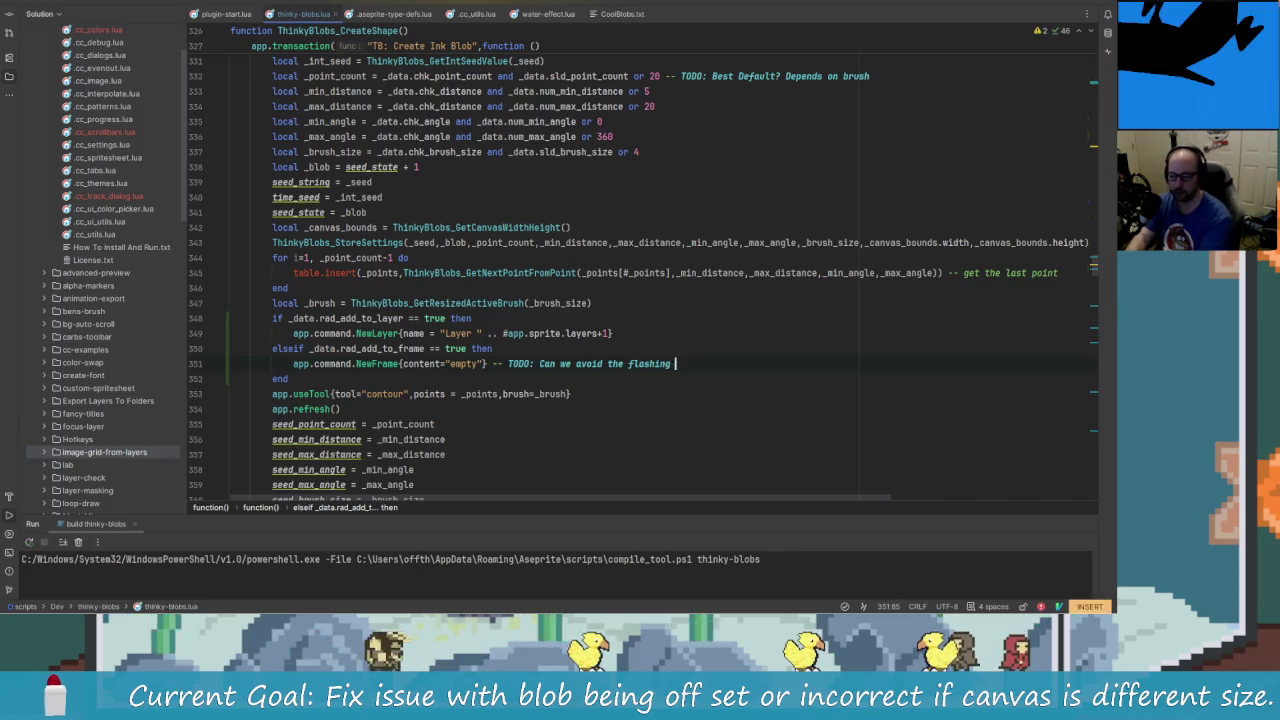
{"action": "type", "text": " when undoing?"}
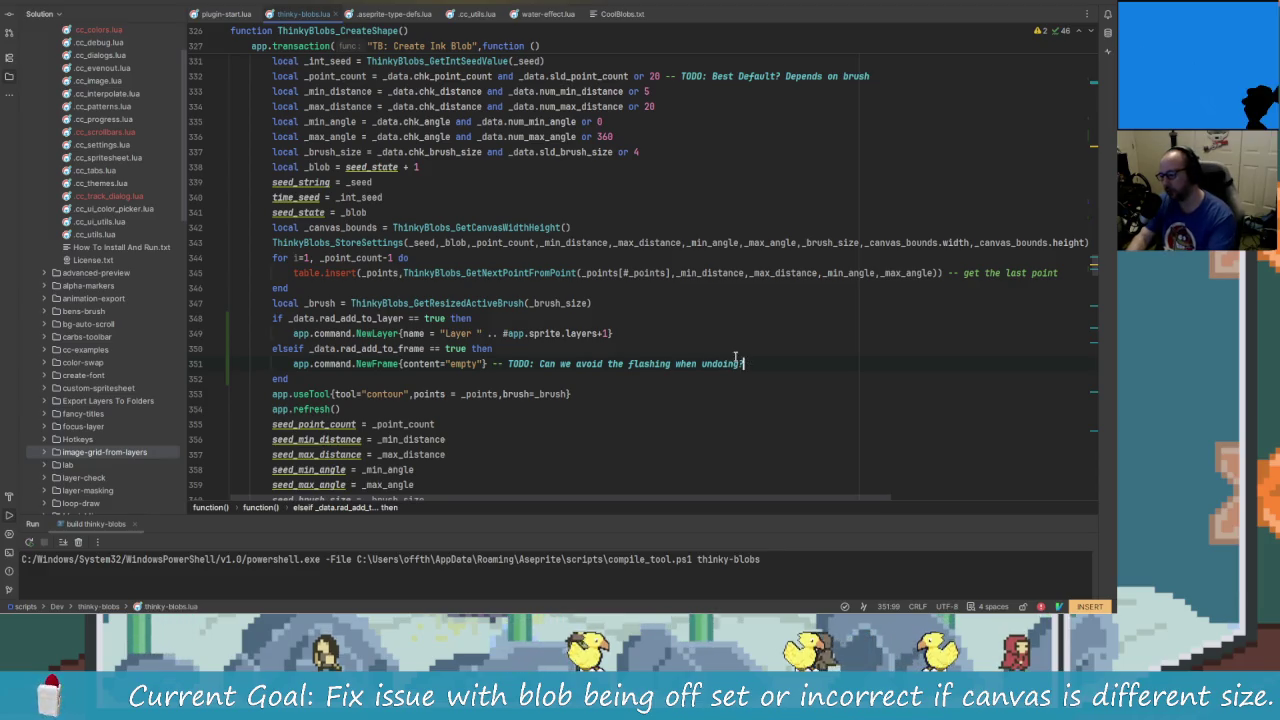
{"action": "key", "text": "Escape"}
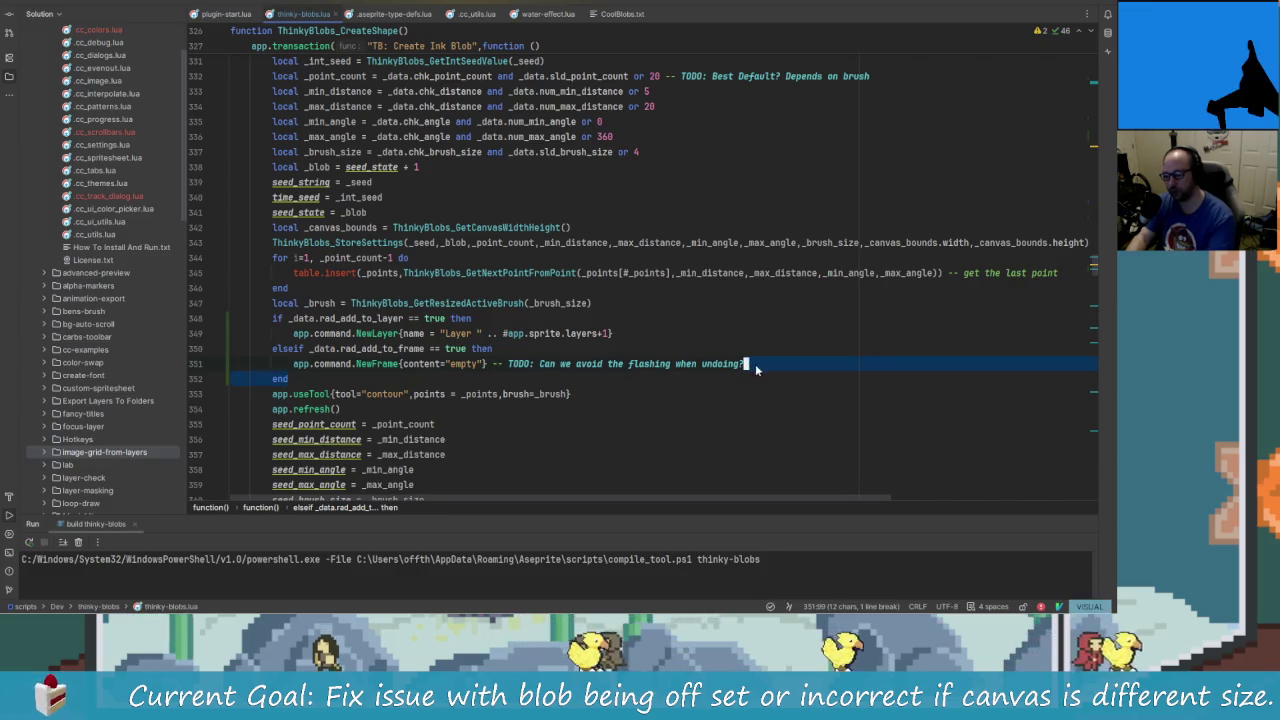
- Copy that TODO comment and paste it at the end of line 349's NewLayer call
{"action": "left_click_drag", "start_coordinate": [755, 364], "coordinate": [503, 364]}
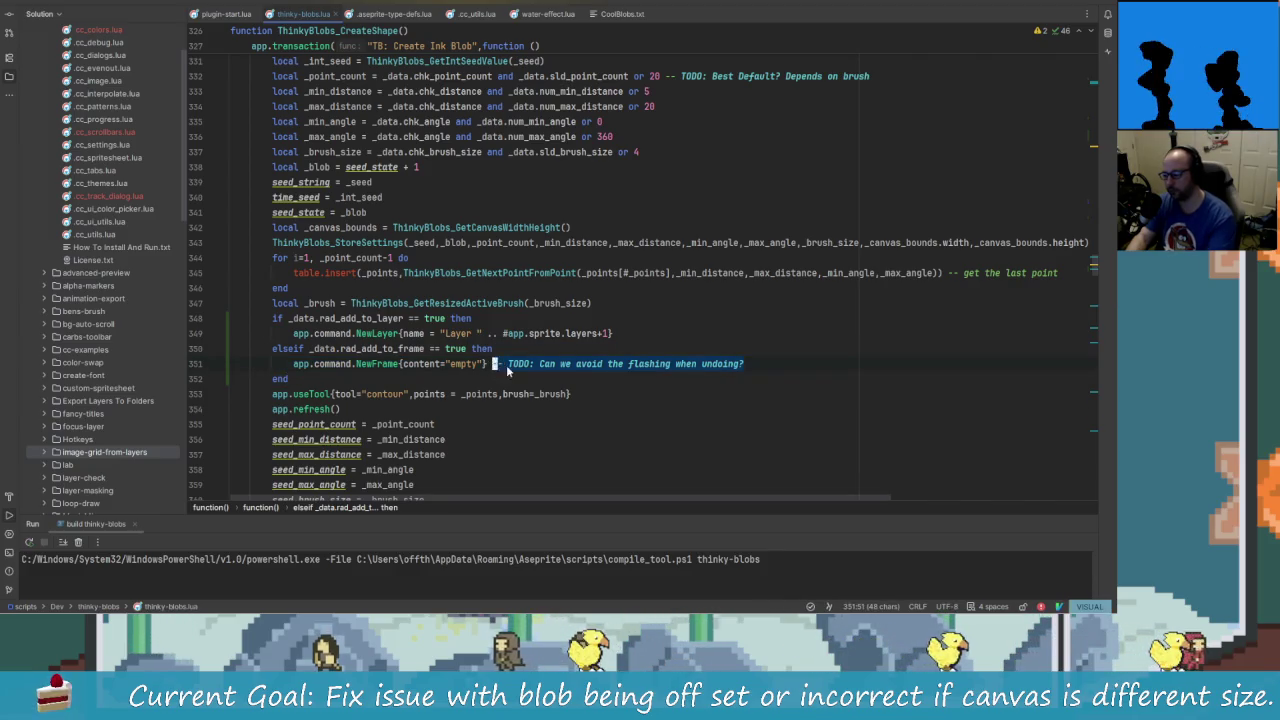
{"action": "right_click", "coordinate": [507, 188]}
{"action": "left_click", "coordinate": [545, 230]}
{"action": "key", "text": "Escape"}
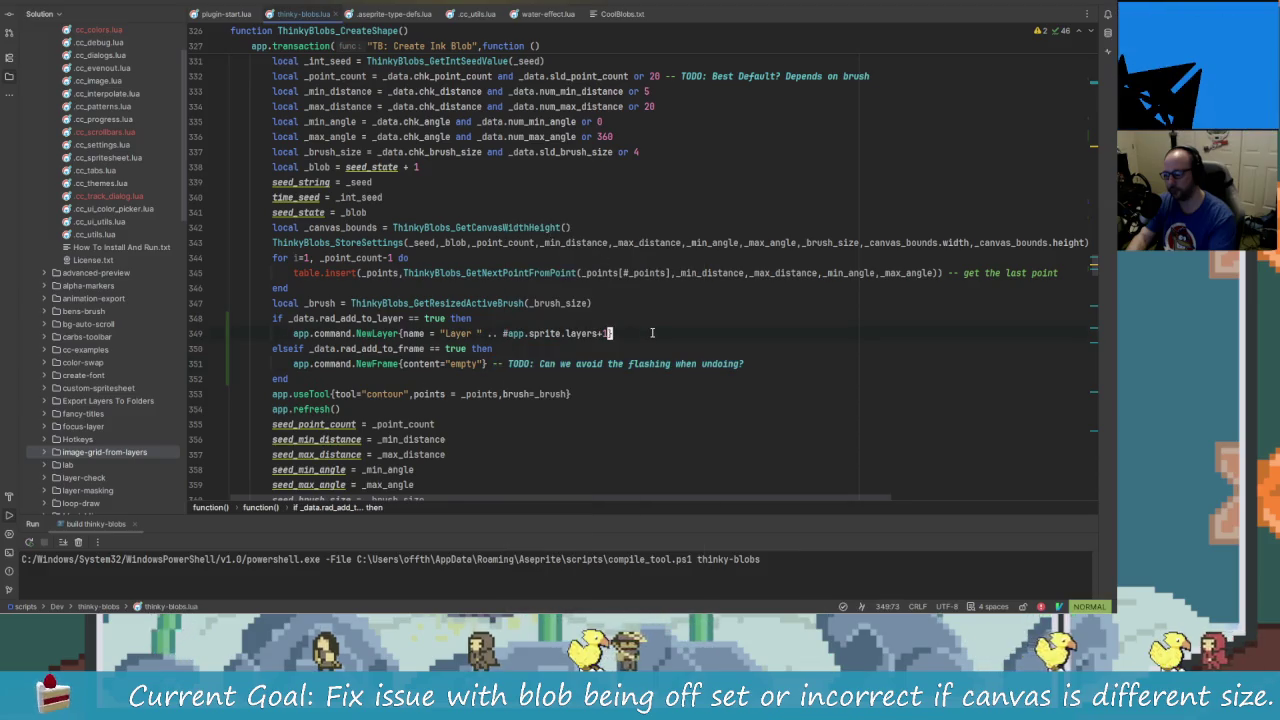
{"action": "key", "text": "k"}
{"action": "key", "text": "k"}
{"action": "key", "text": "A"}
{"action": "type", "text": "-- TODO: Can we avoid the flashing when undoing?"}
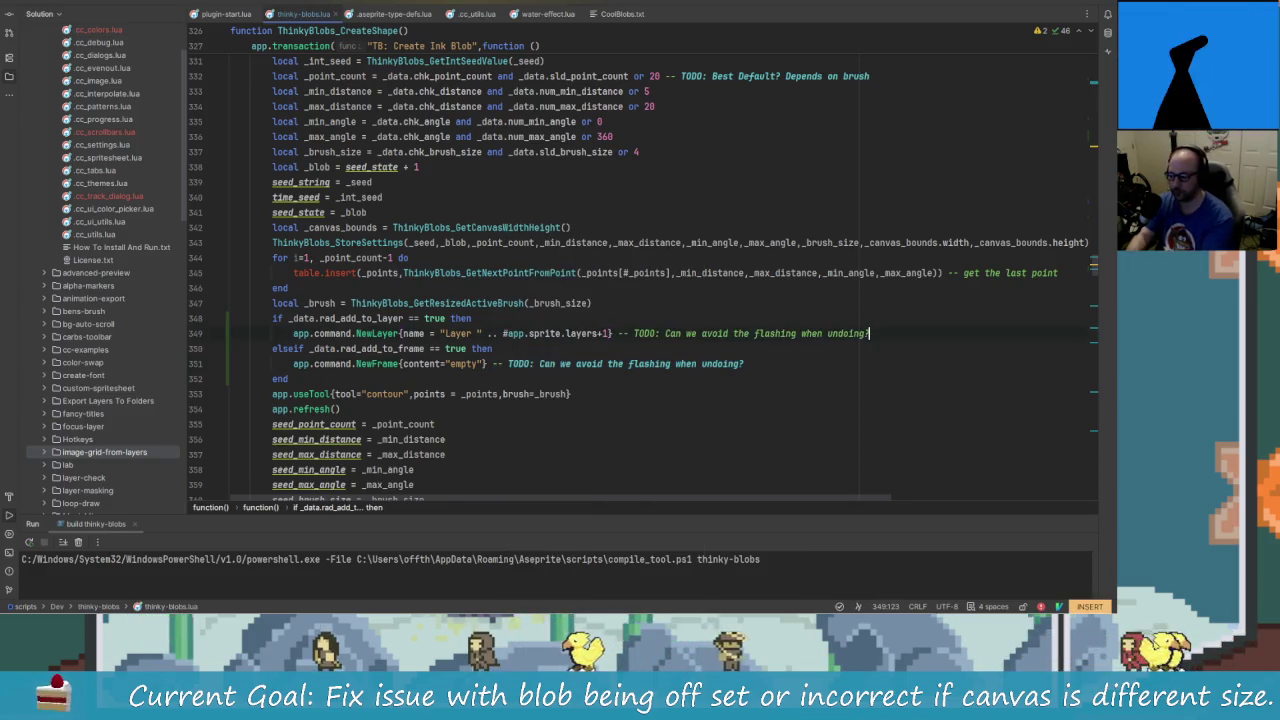
{"action": "key", "text": "Down"}
{"action": "left_click", "coordinate": [689, 334]}
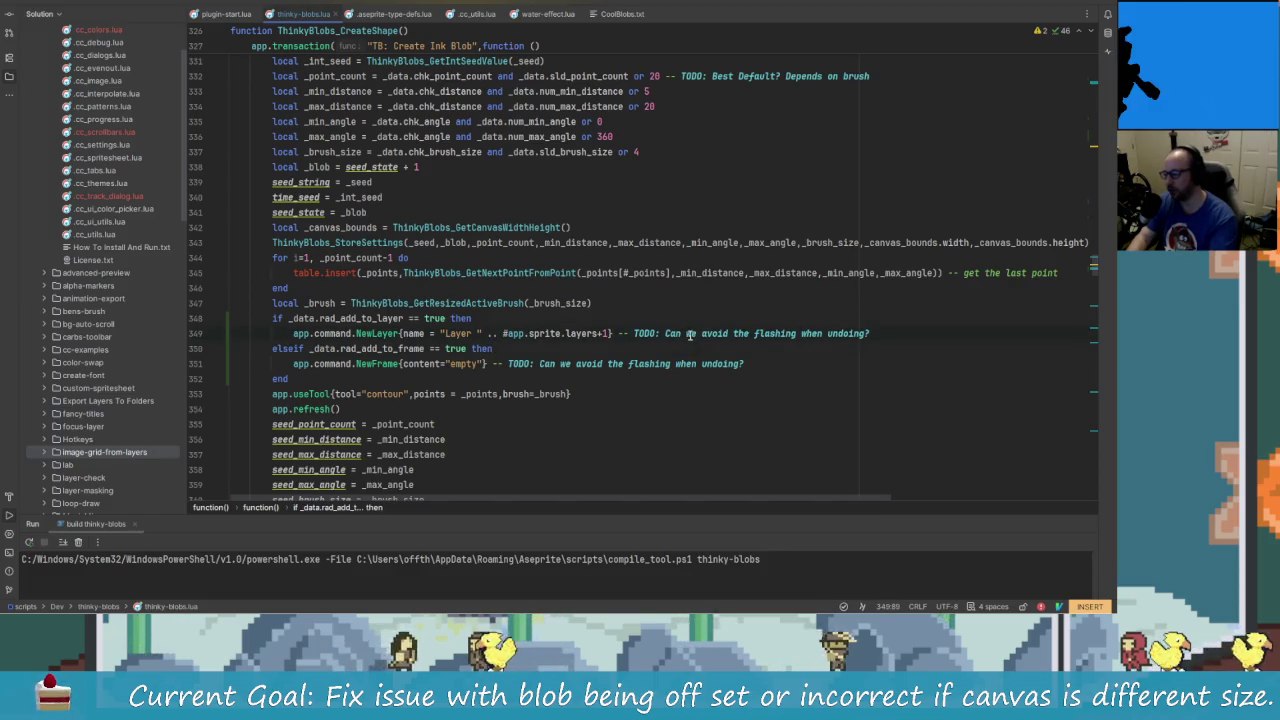
{"action": "scroll", "coordinate": [689, 334], "scroll_direction": "down", "scroll_amount": 2}
{"action": "scroll", "coordinate": [689, 334], "scroll_direction": "down", "scroll_amount": 1}
{"action": "key", "text": "alt+Tab"}
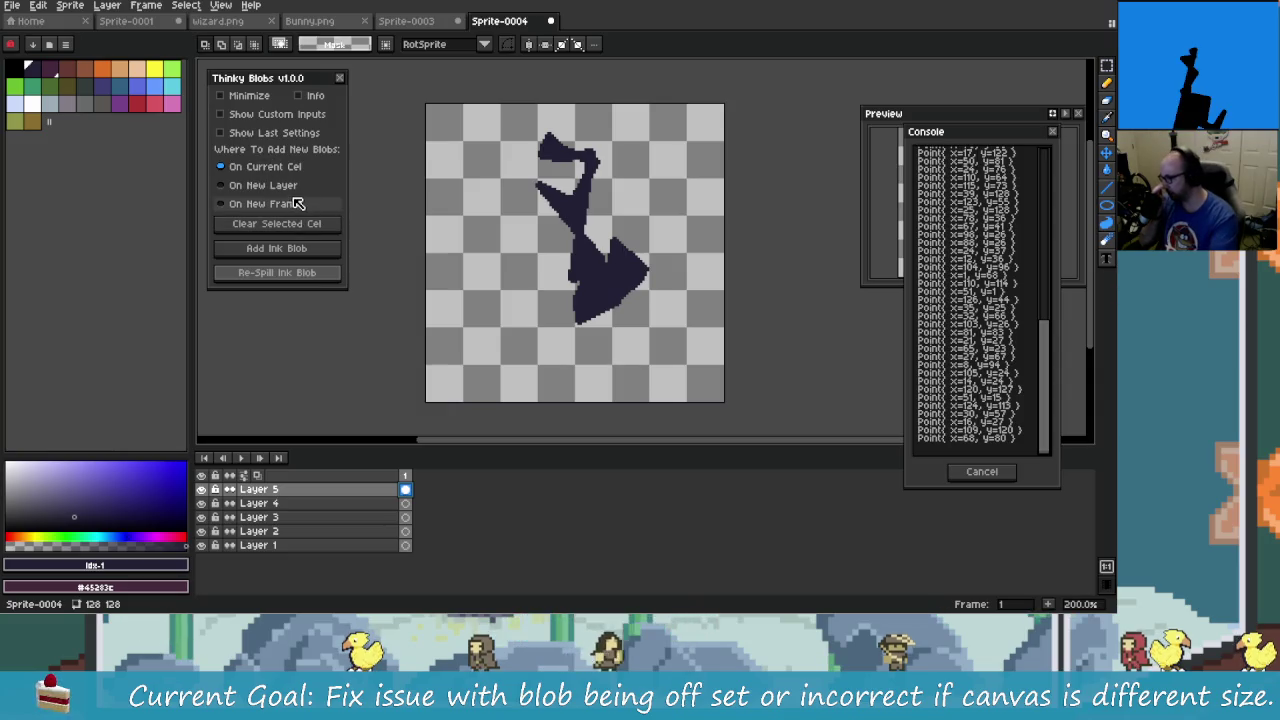
- Add a "Done" line under the new-frame-per-blob note in Obsidian, then start a Windows search for Snipping Tool
{"action": "key", "text": "alt+Tab"}
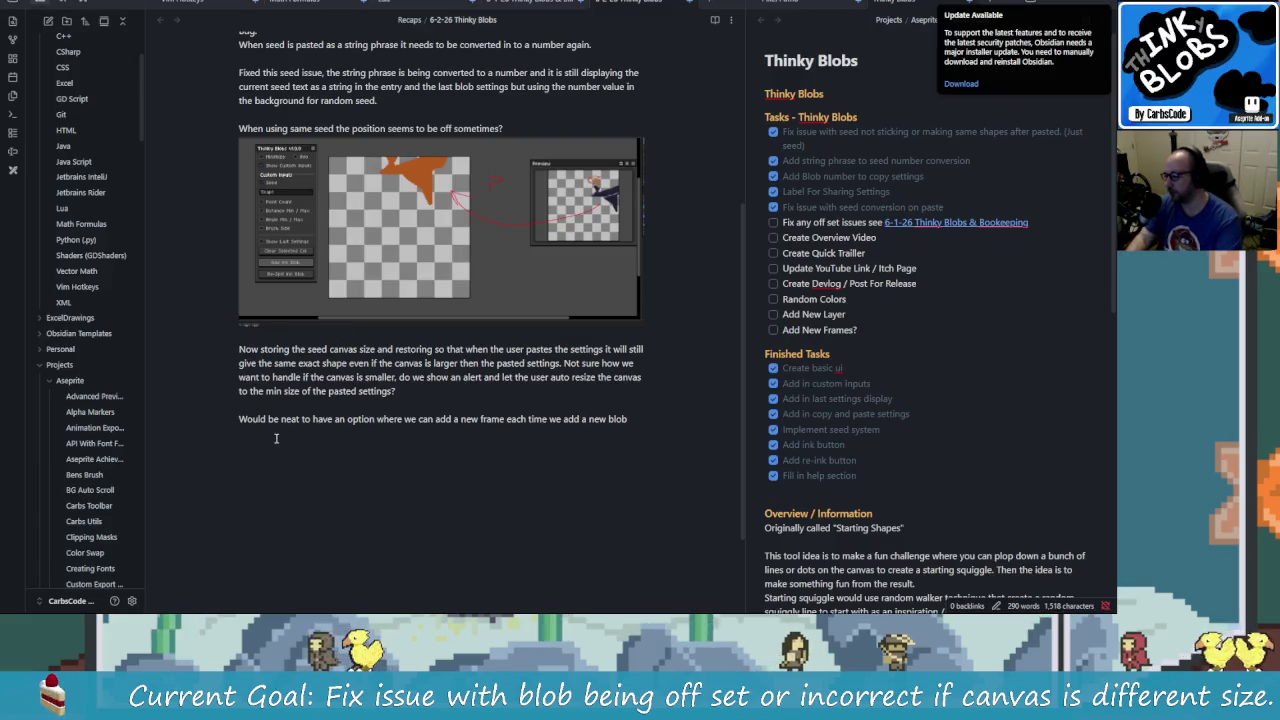
{"action": "left_click", "coordinate": [642, 413]}
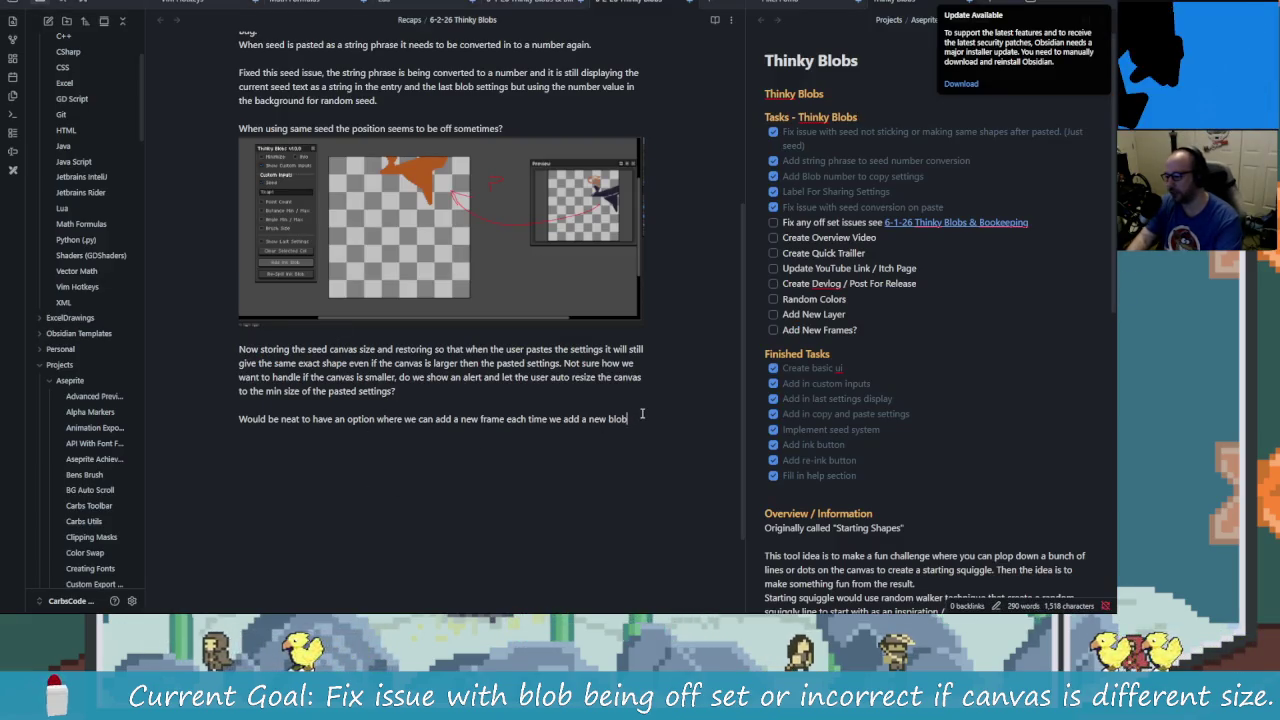
{"action": "key", "text": "Return"}
{"action": "type", "text": "Done"}
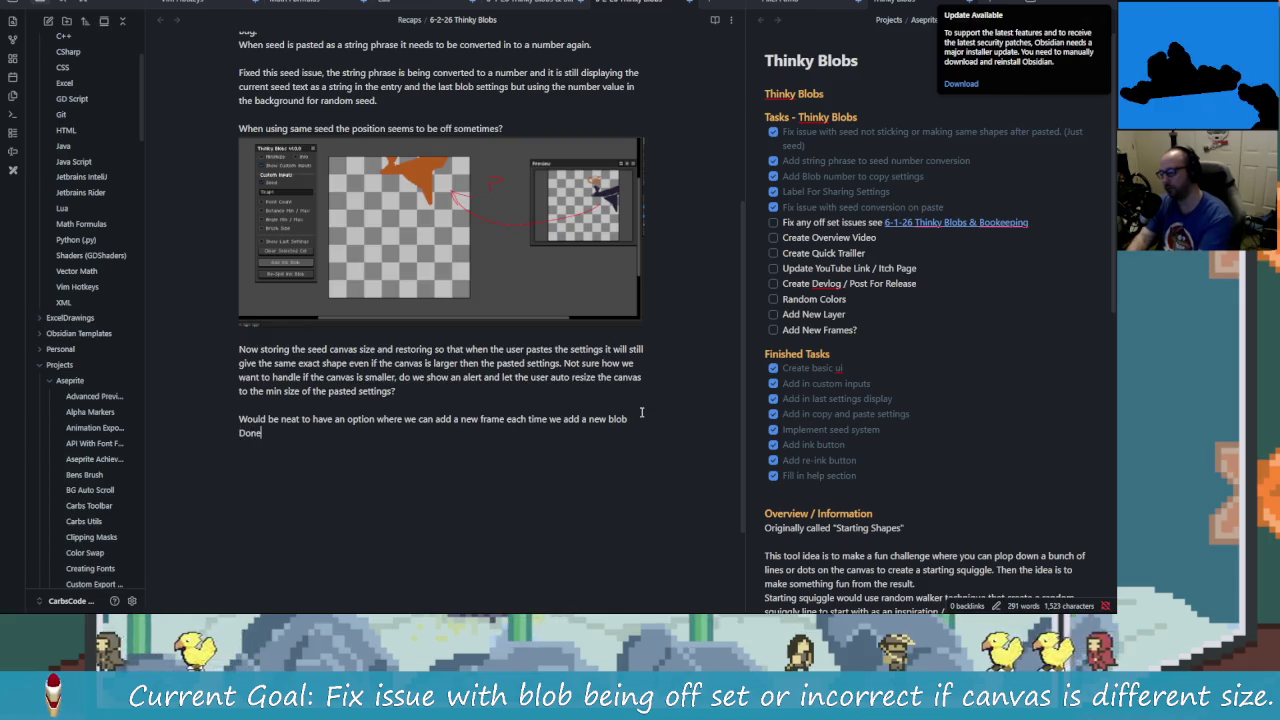
{"action": "type", "text": " cu"}
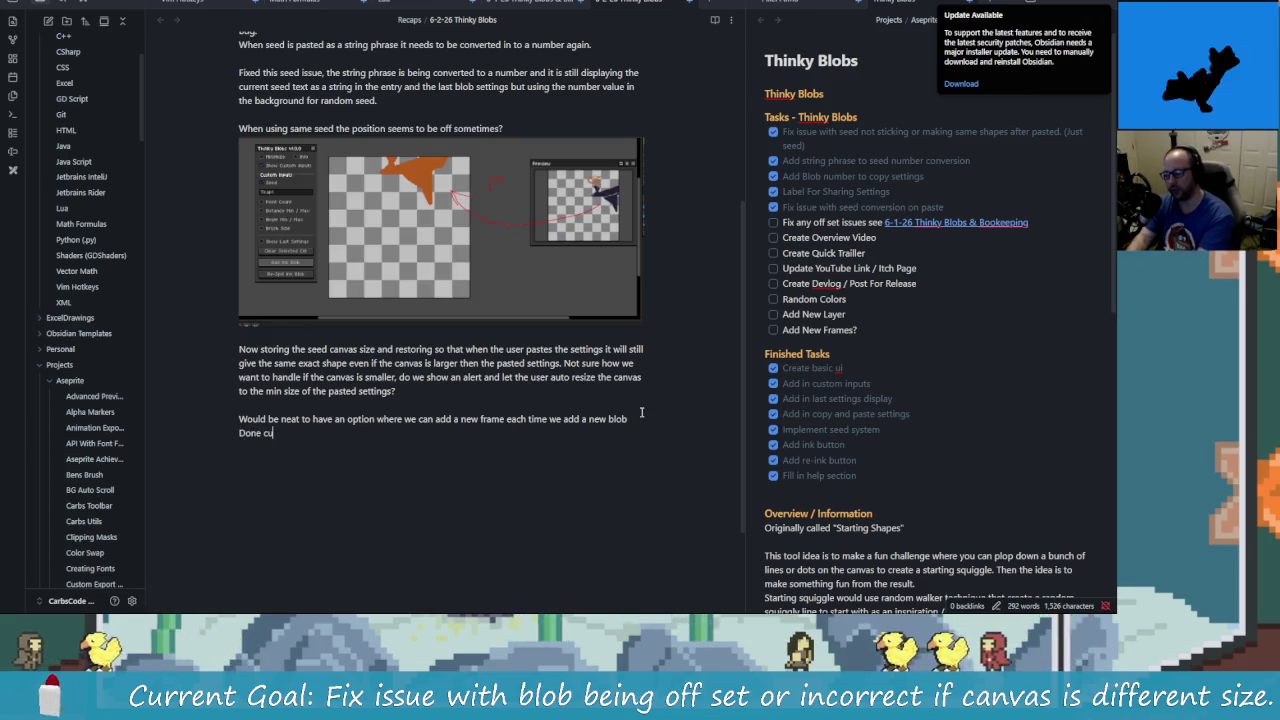
{"action": "key", "text": "alt+Tab"}
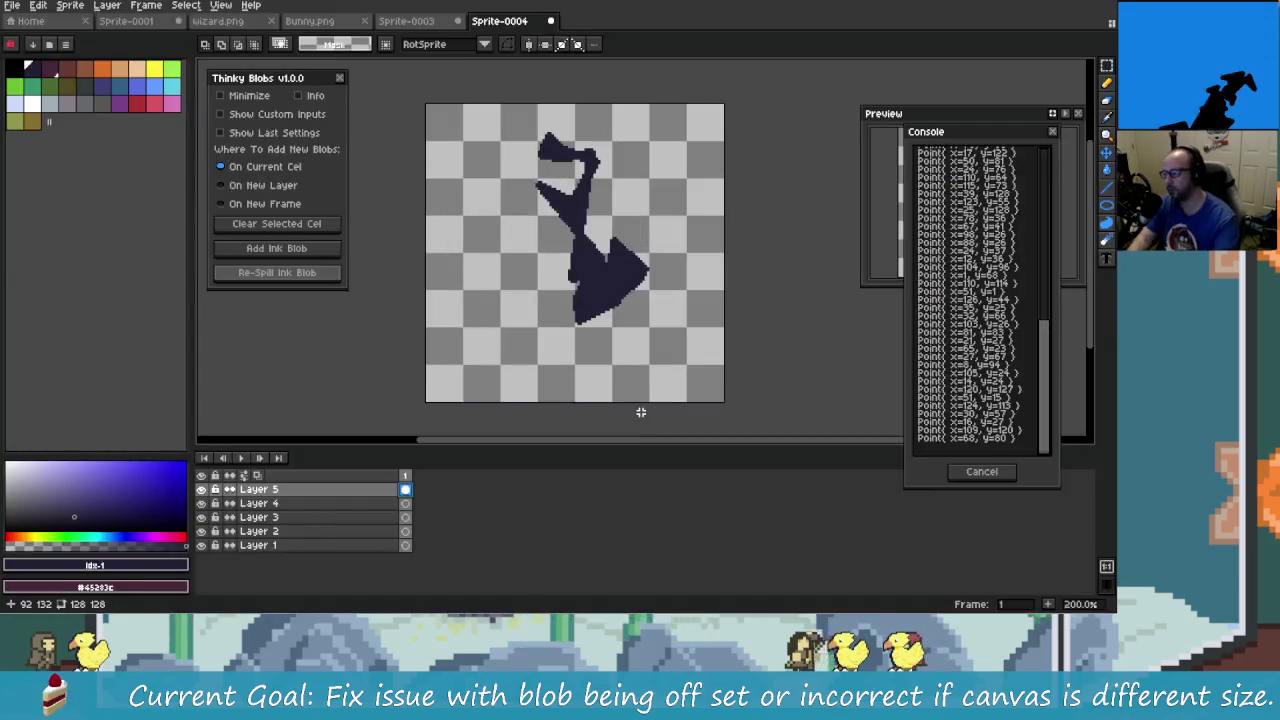
{"action": "key", "text": "super"}
- Launch Snipping Tool and capture a screenshot of the Thinky Blobs dialog
{"action": "type", "text": "snip"}
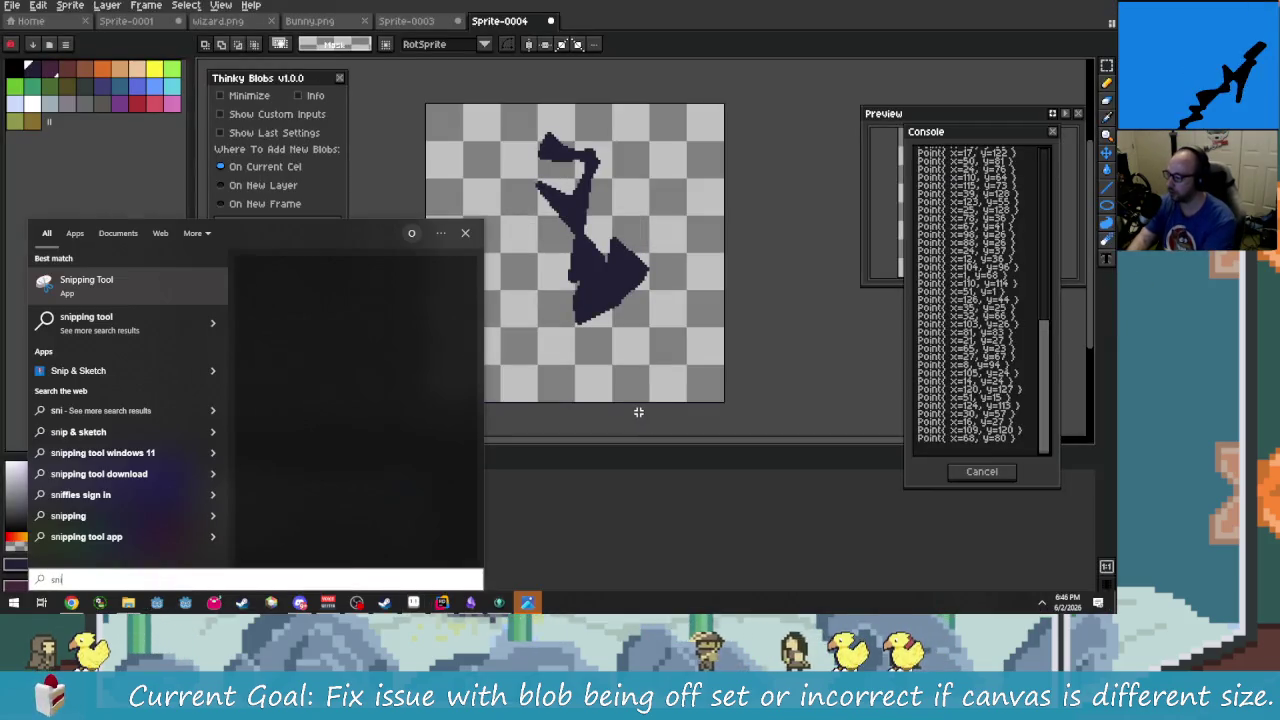
{"action": "key", "text": "Return"}
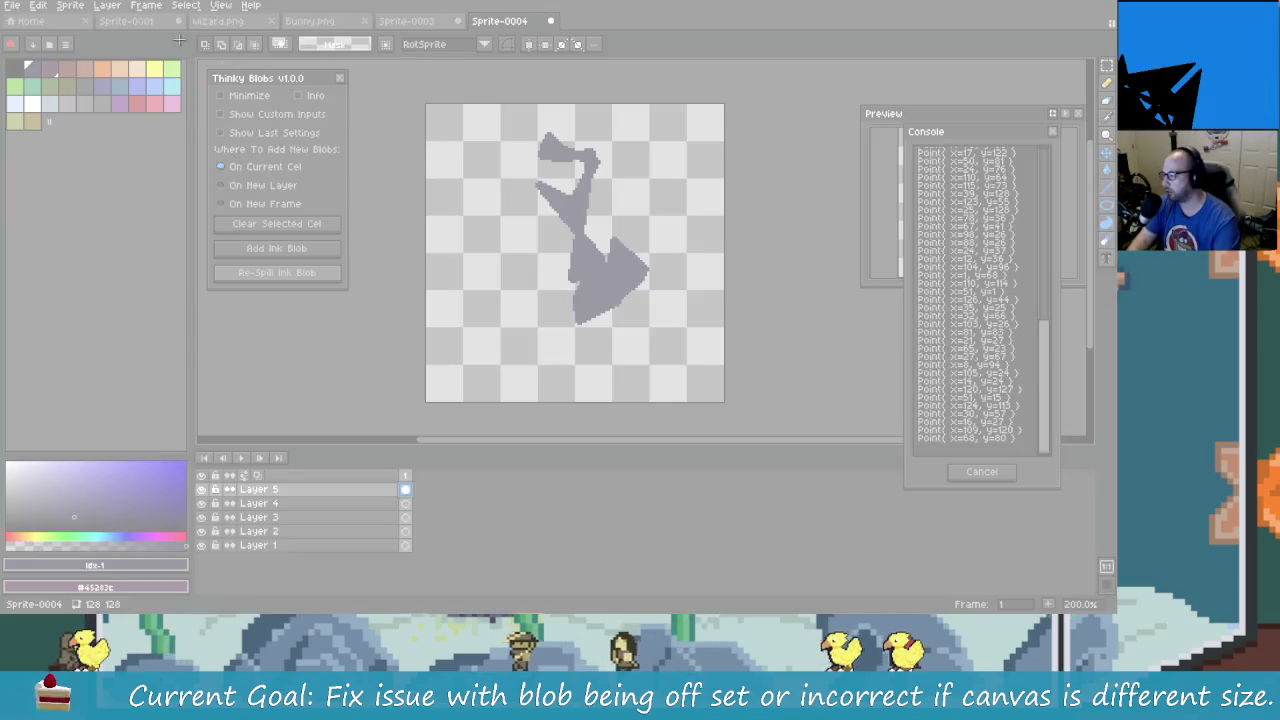
{"action": "left_click_drag", "start_coordinate": [180, 40], "coordinate": [380, 300]}
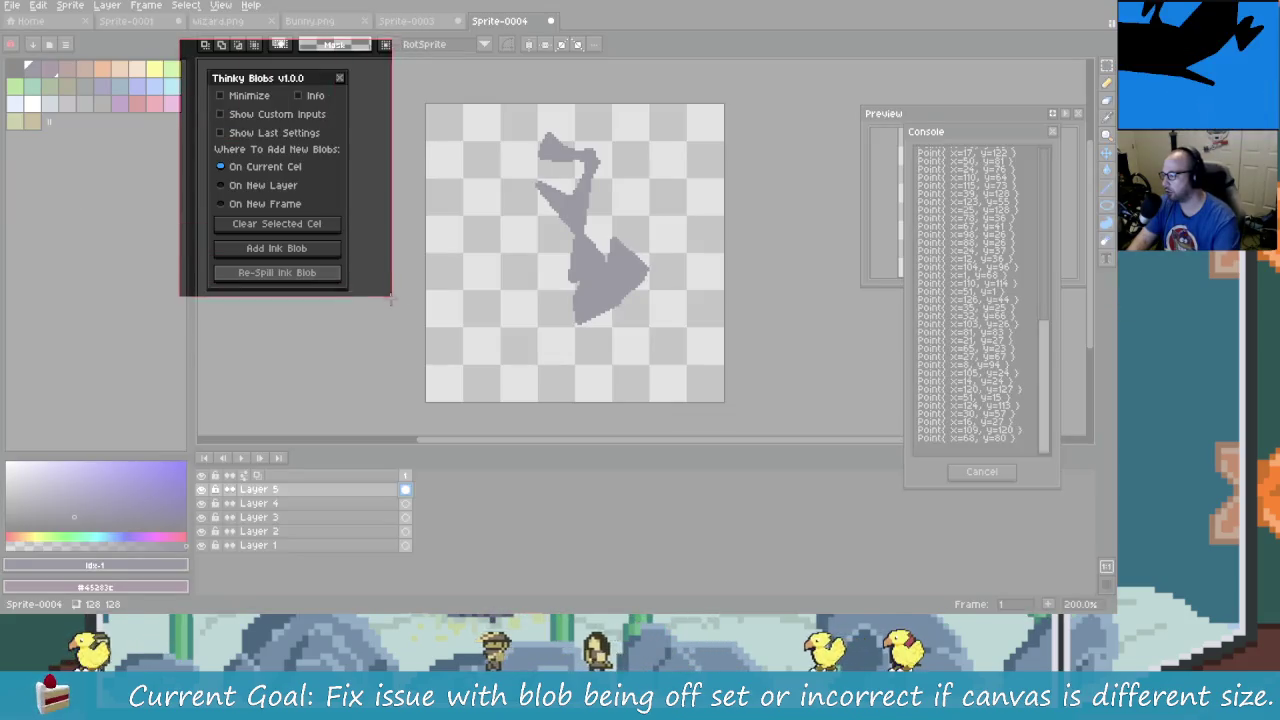
{"action": "key", "text": "alt+Tab"}
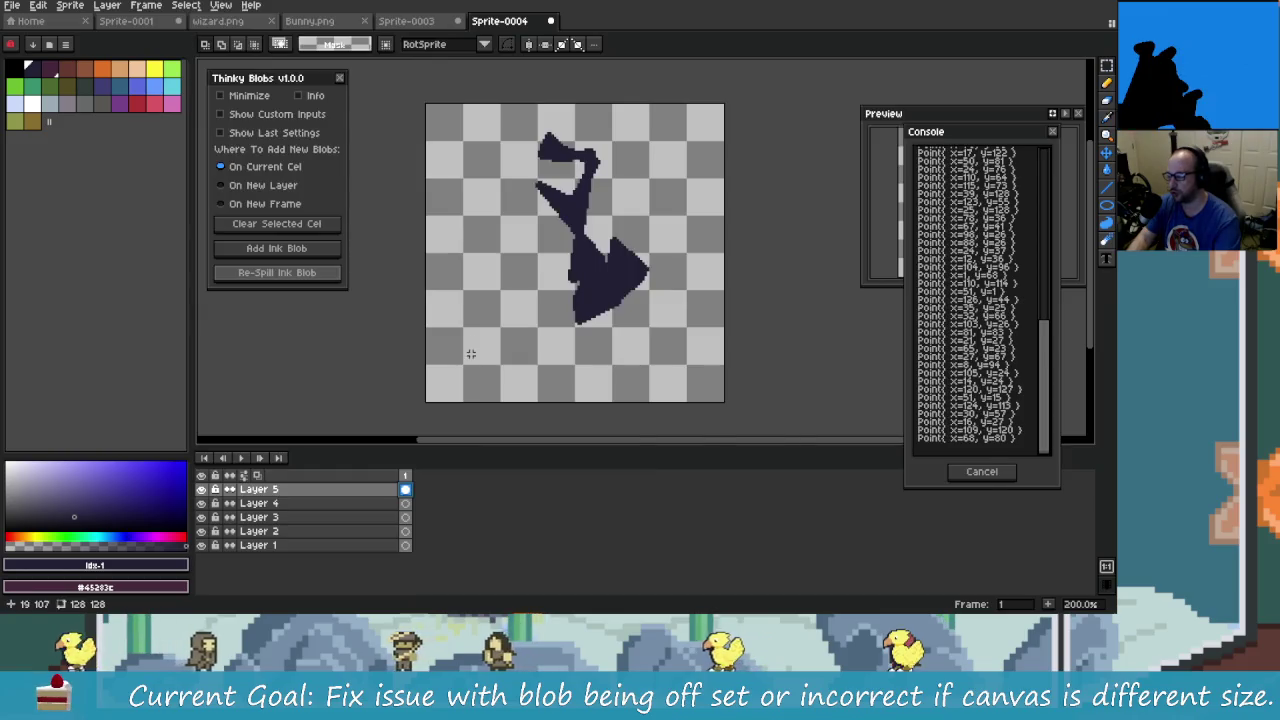
{"action": "key", "text": "alt+Tab"}
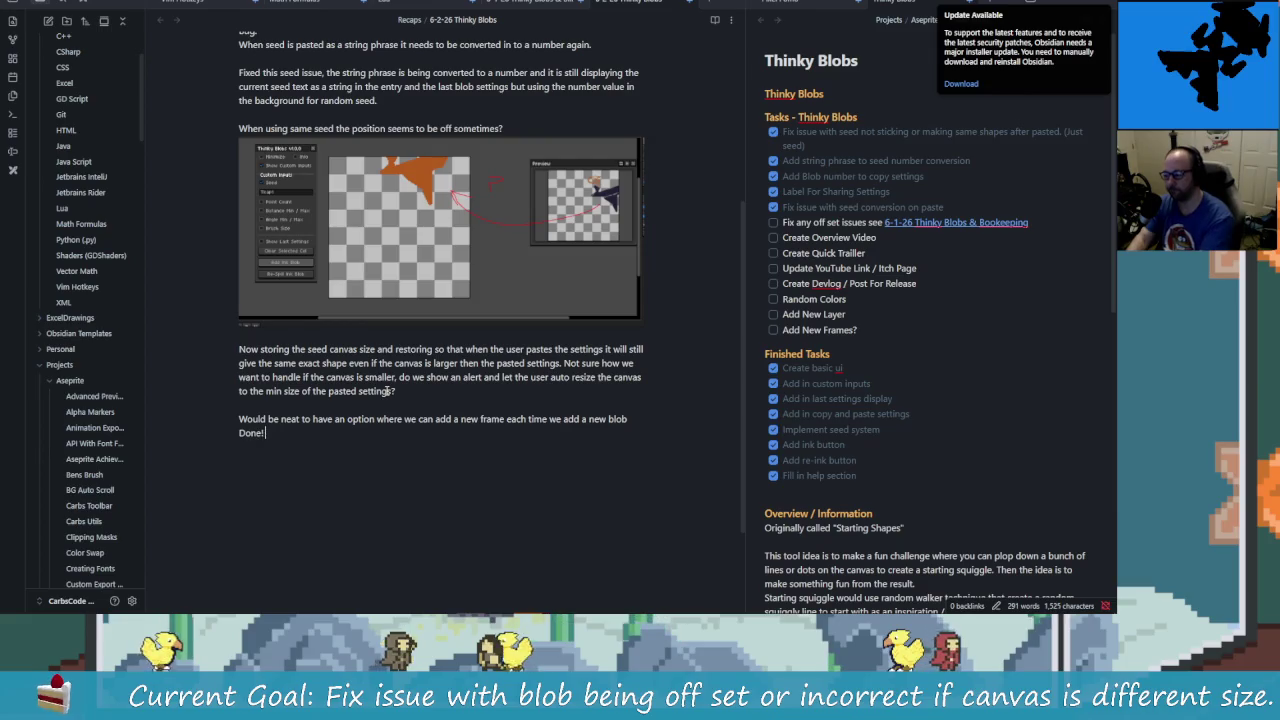
- Write that blobs can go on a new layer, a new frame or the current cel, then paste the screenshot below
{"action": "type", "text": " We now have"}
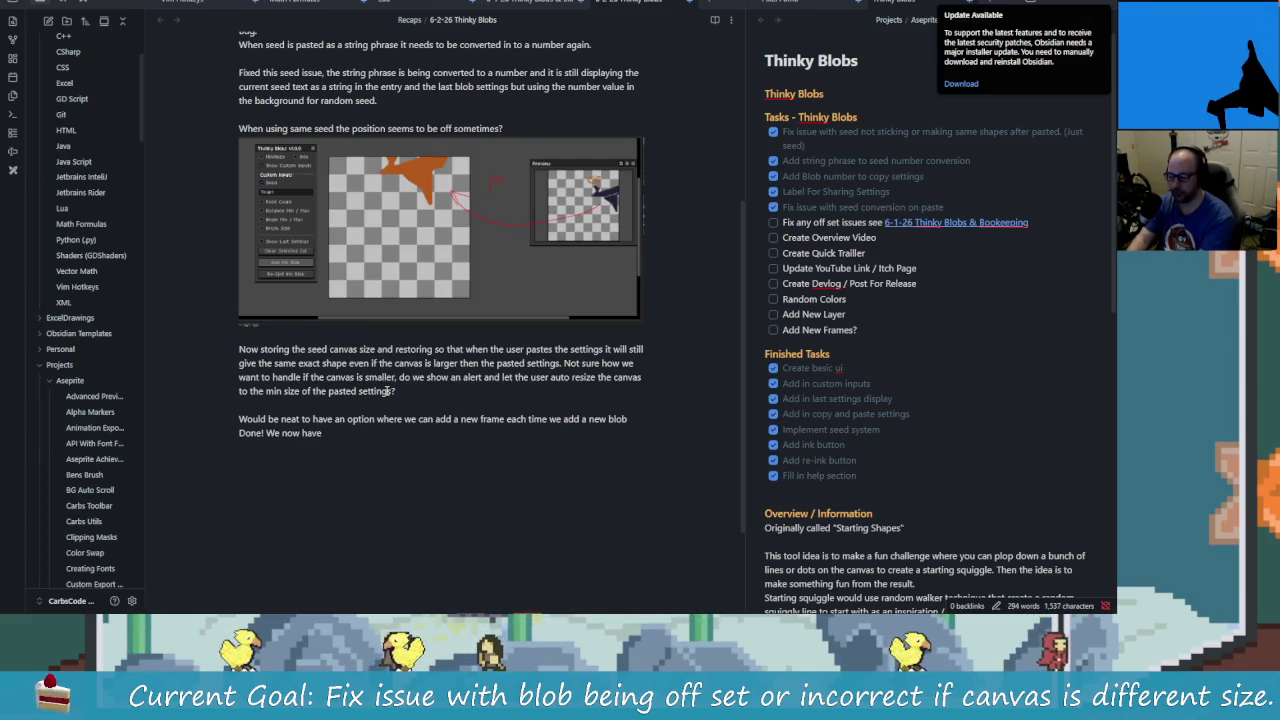
{"action": "type", "text": " the options to "}
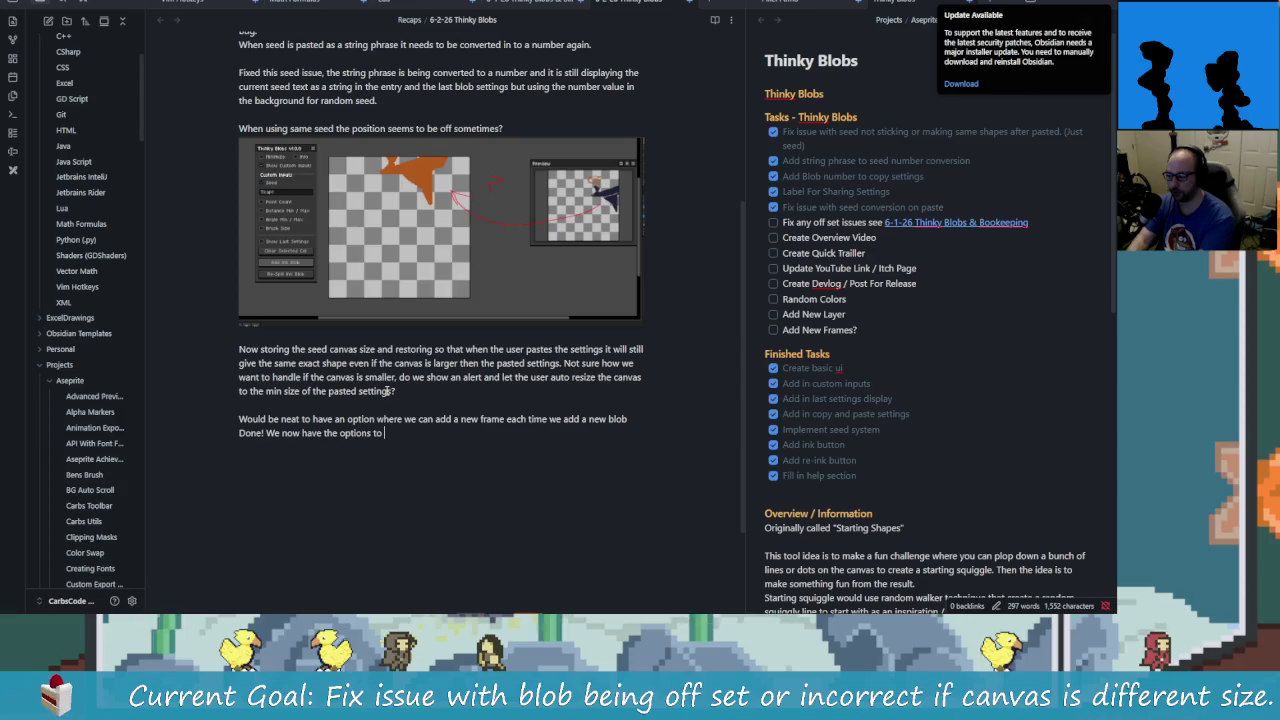
{"action": "type", "text": "crea"}
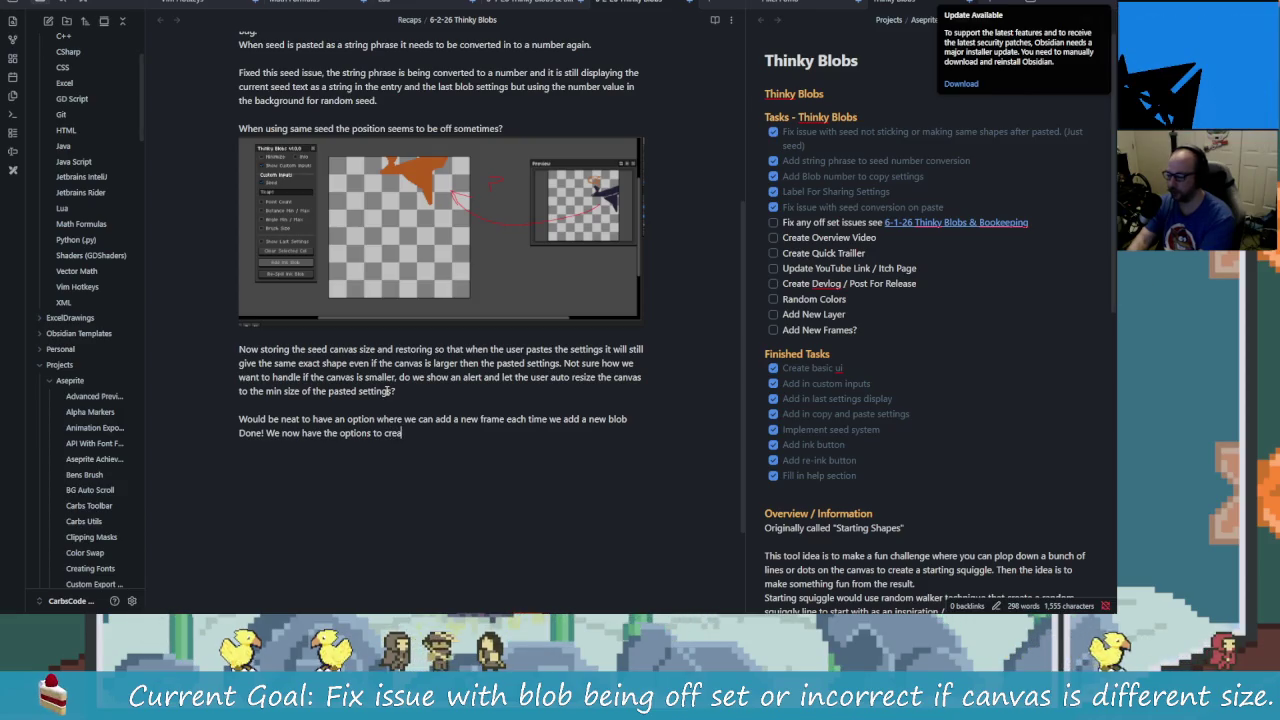
{"action": "type", "text": "te new layer"}
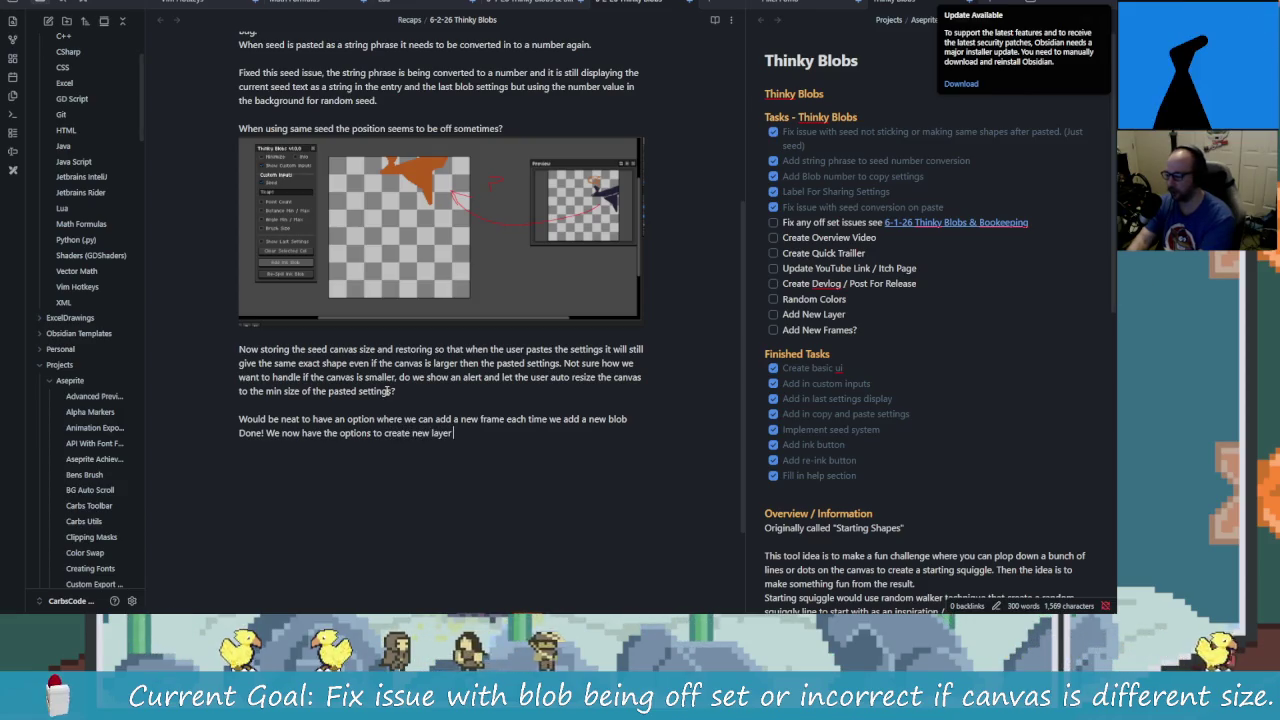
{"action": "type", "text": " o"}
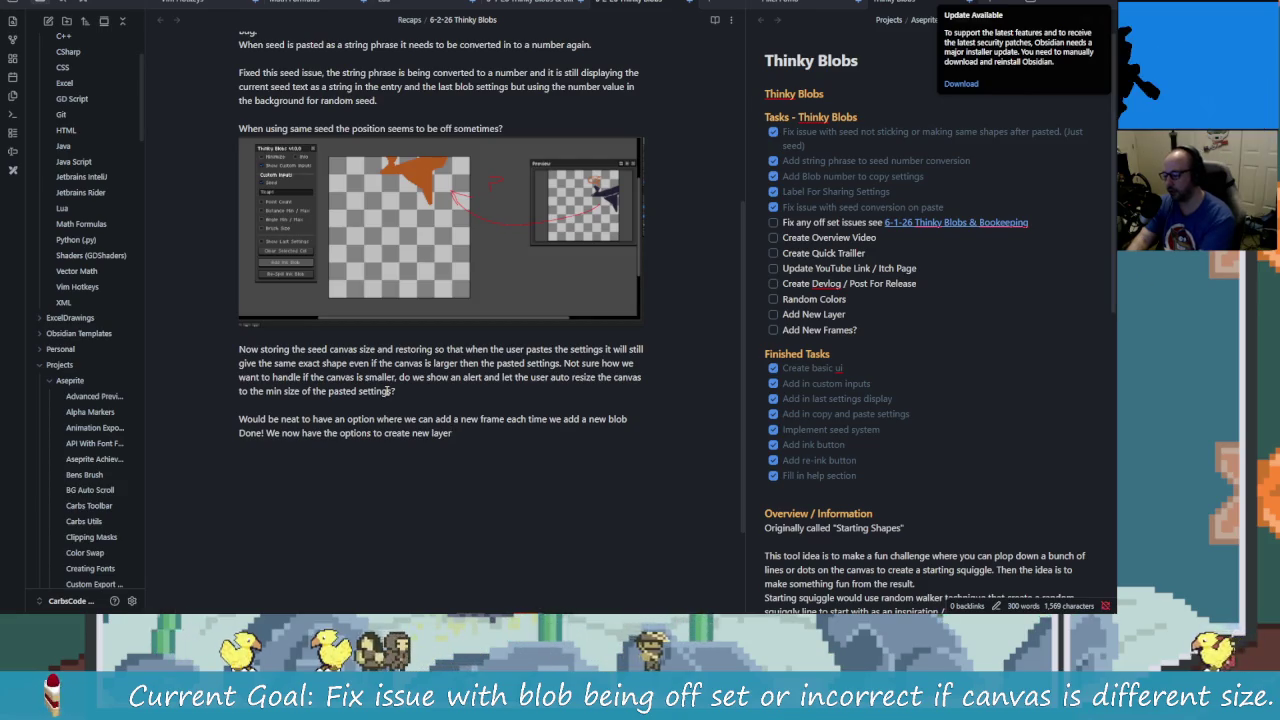
{"action": "type", "text": "r f"}
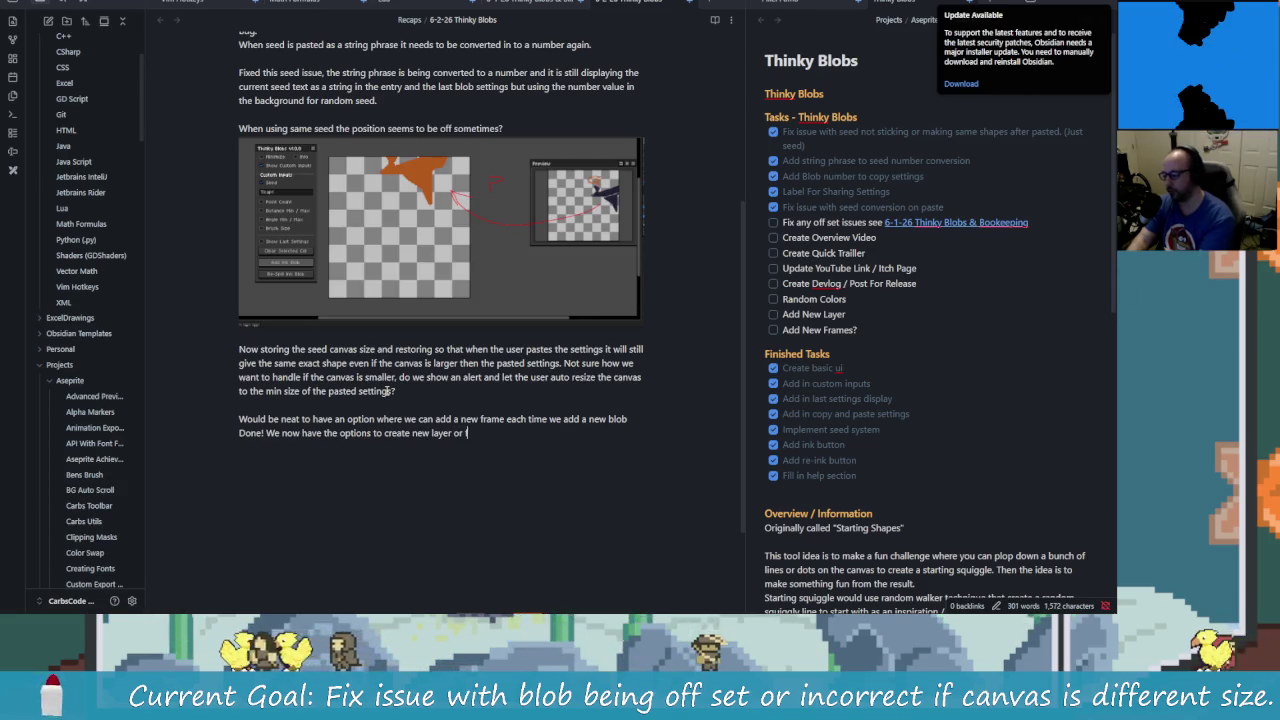
{"action": "type", "text": "rame o"}
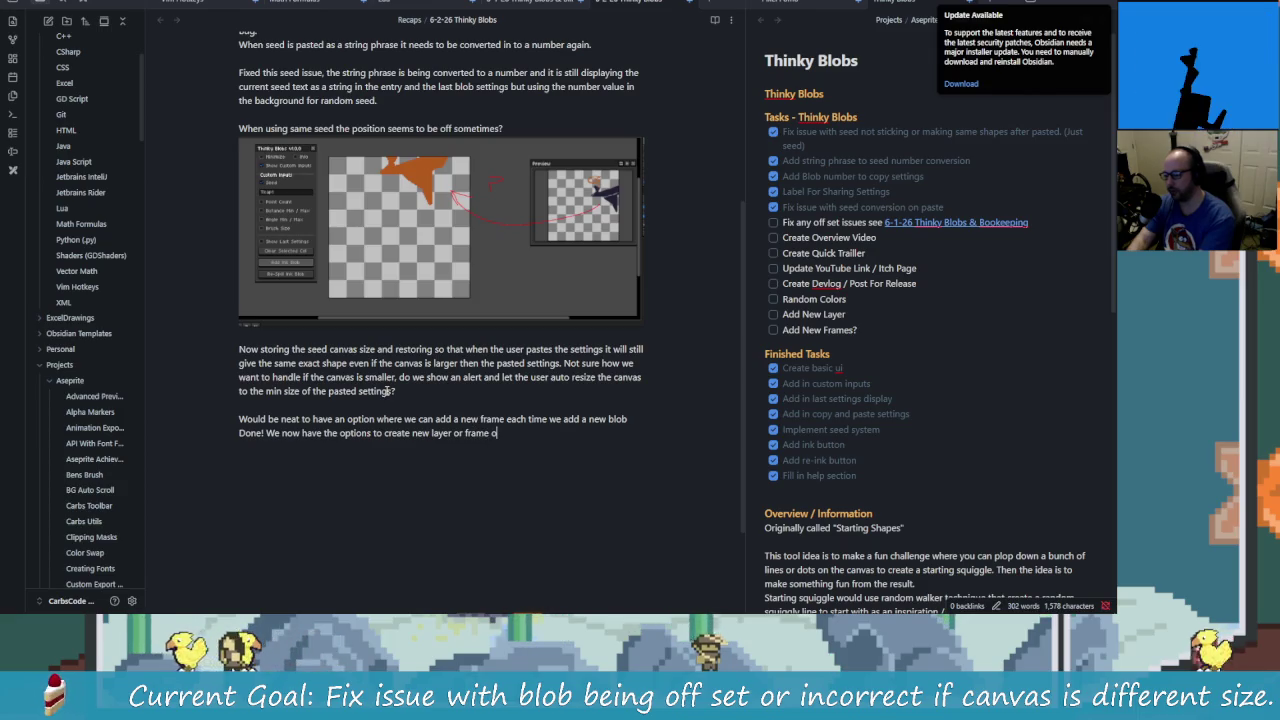
{"action": "type", "text": "r just a"}
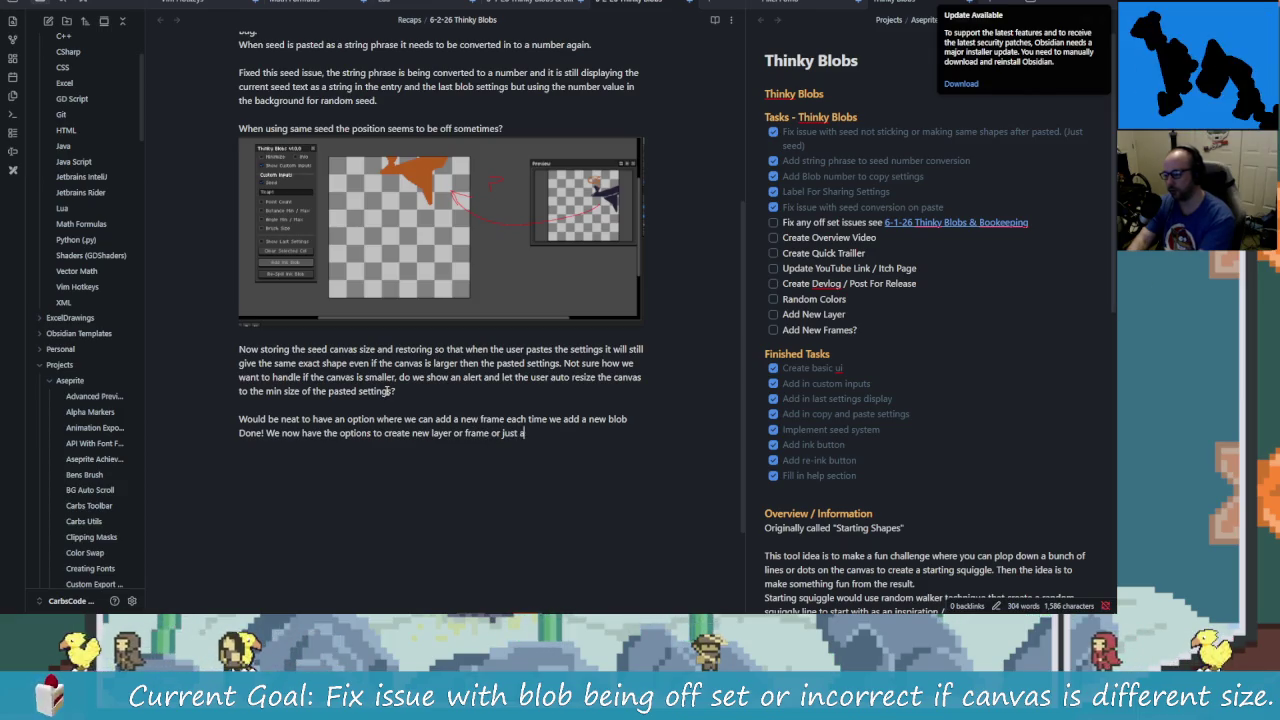
{"action": "type", "text": "dd blob to the cu"}
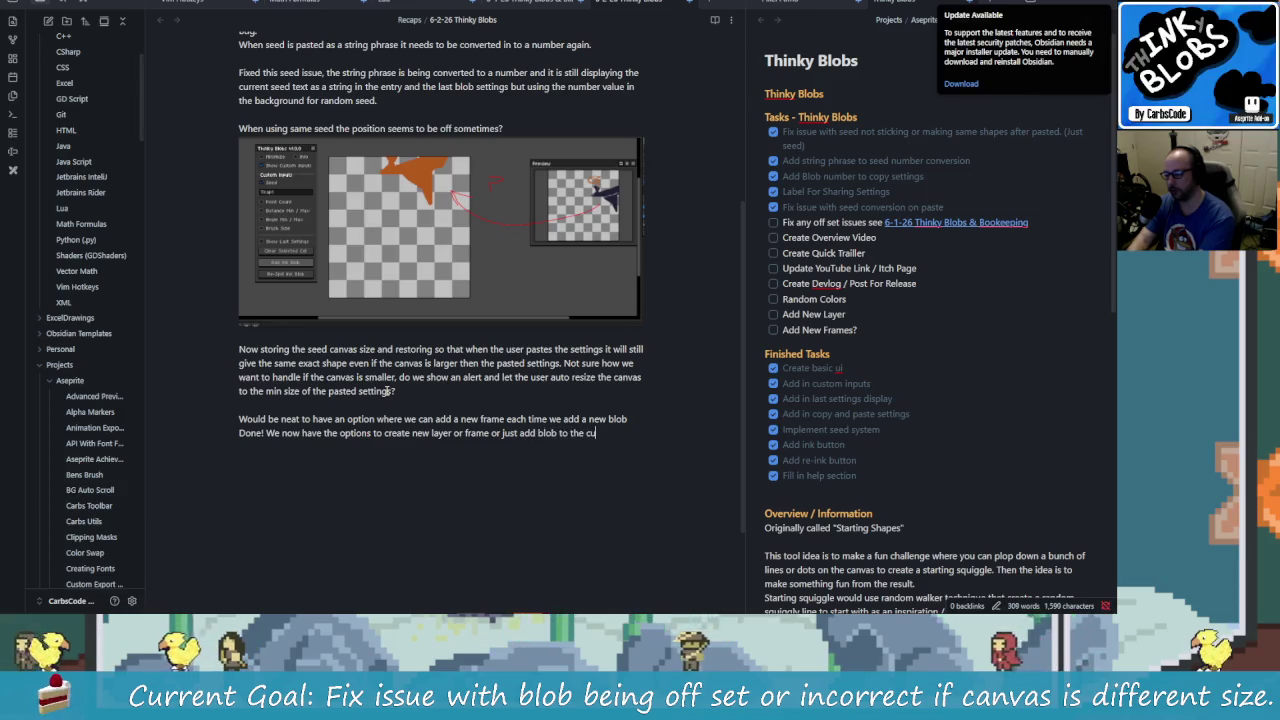
{"action": "type", "text": "rrent c"}
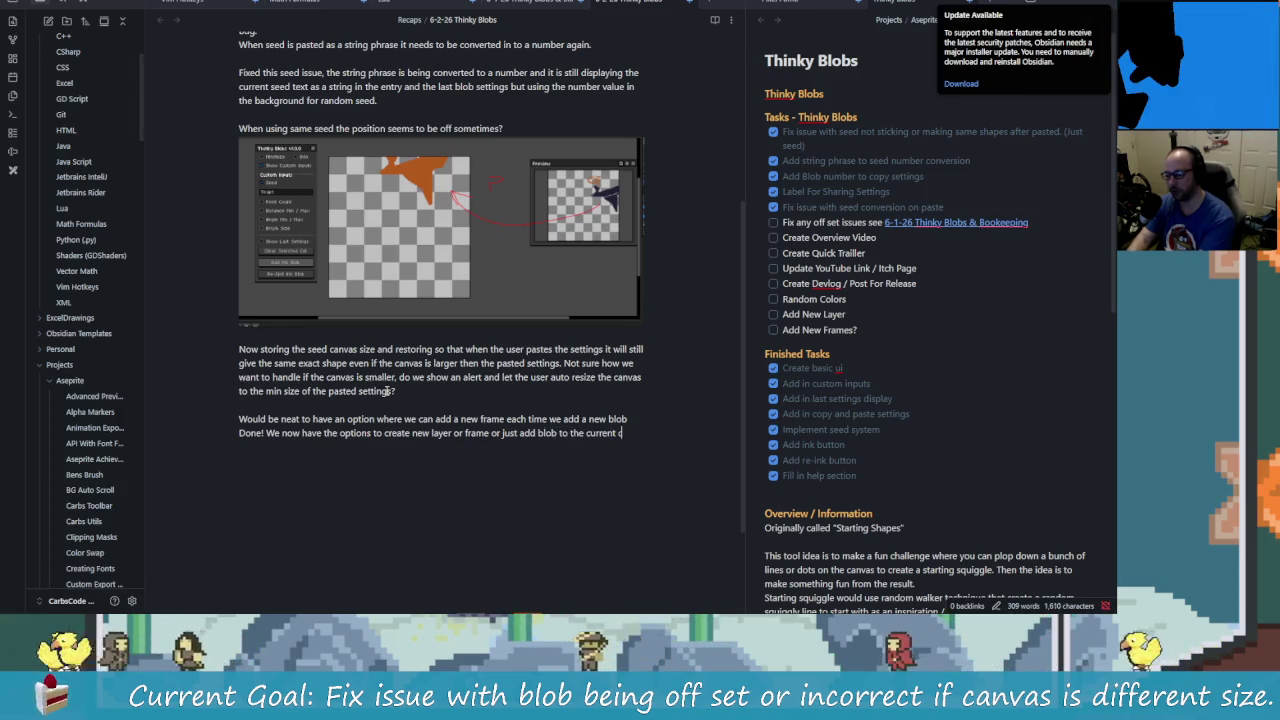
{"action": "type", "text": "el."}
{"action": "key", "text": "Return"}
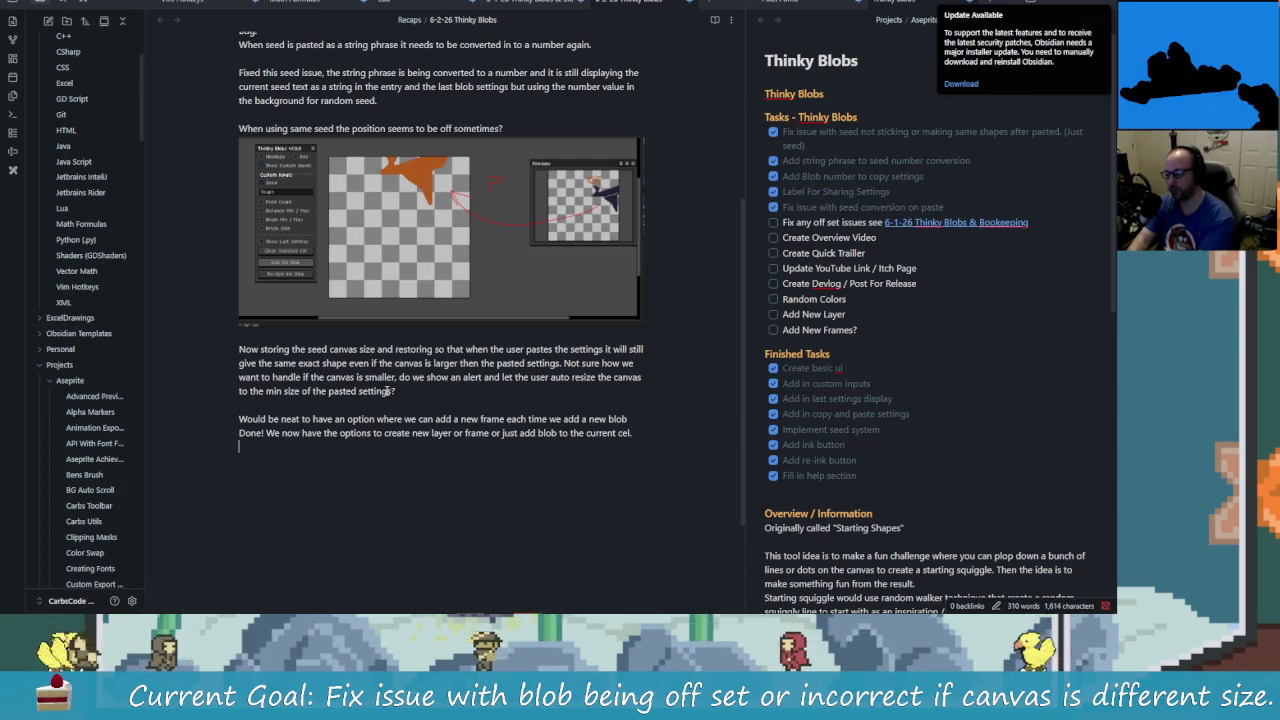
{"action": "key", "text": "ctrl+v"}
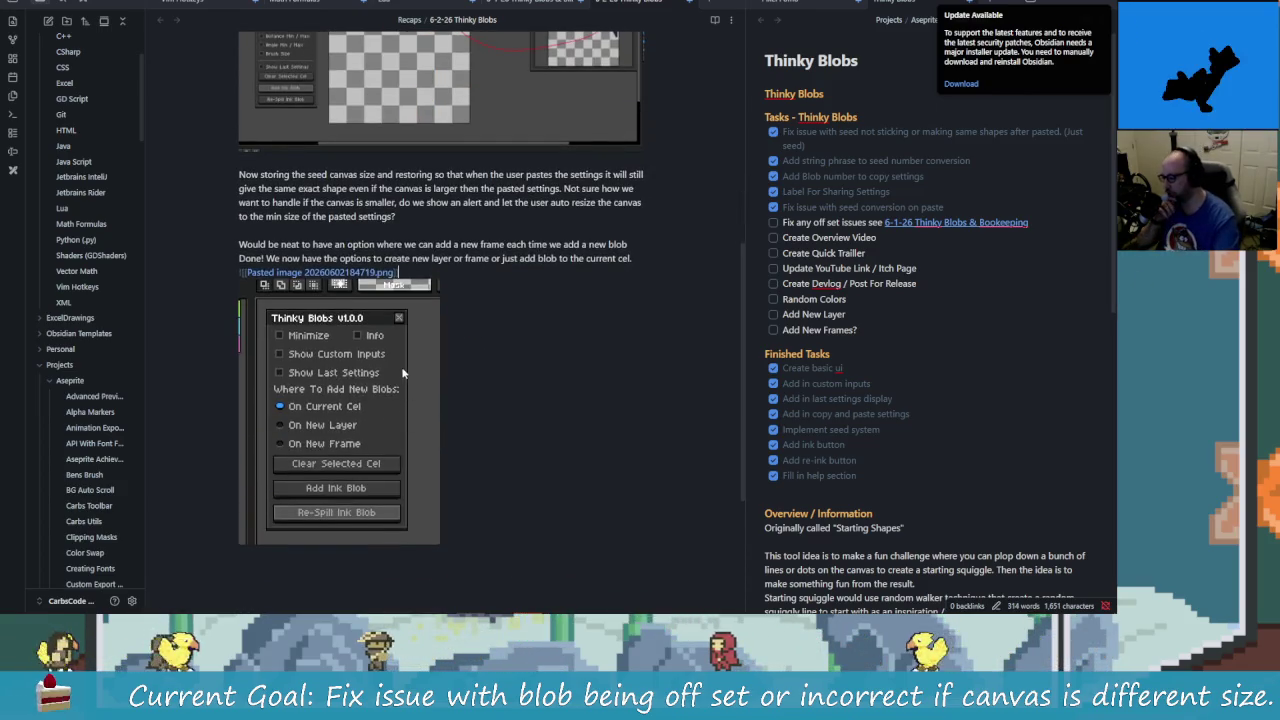
- Add the sentence 'It being a radio option will only let us have one selected at a time.'
{"action": "left_click", "coordinate": [652, 258]}
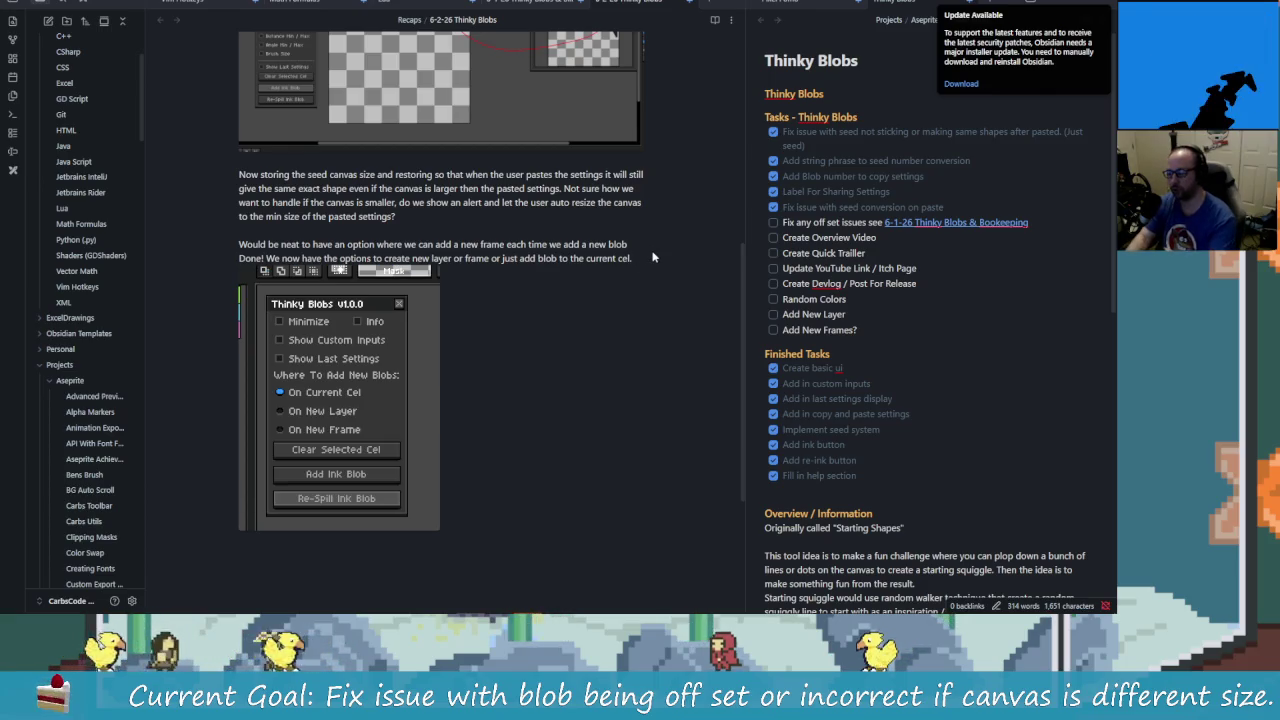
{"action": "type", "text": " It being a r"}
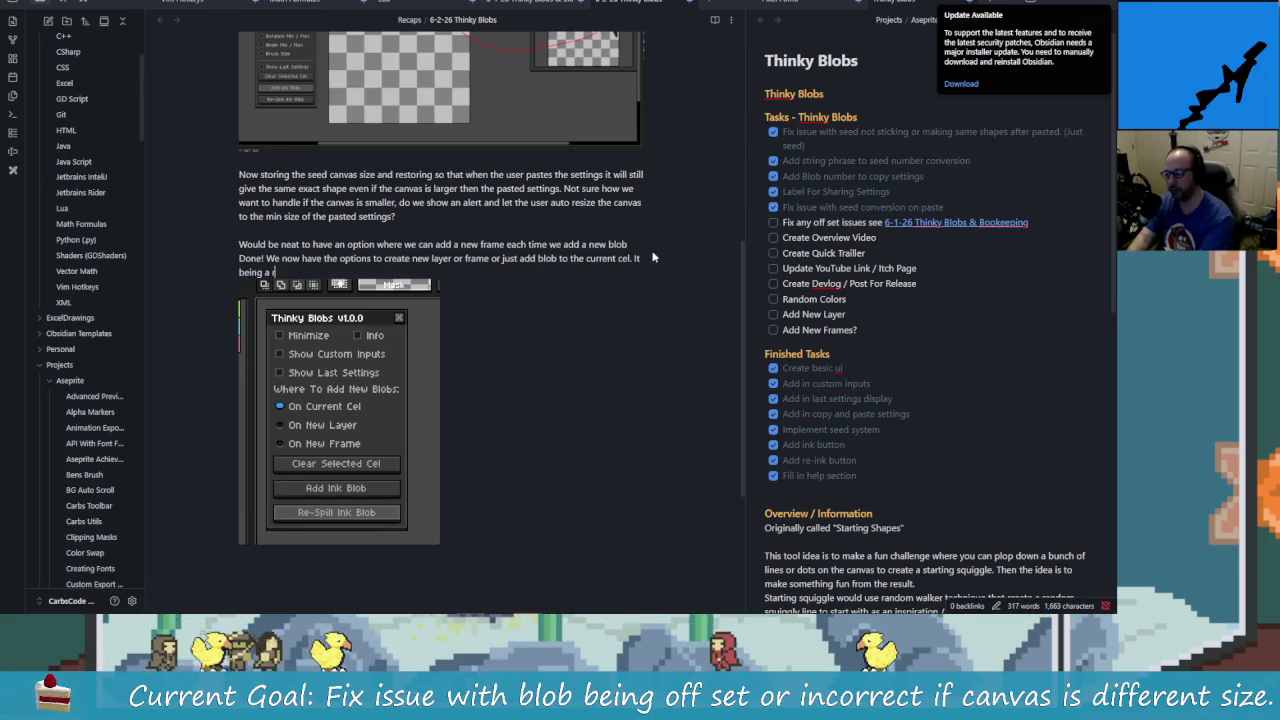
{"action": "type", "text": "adio"}
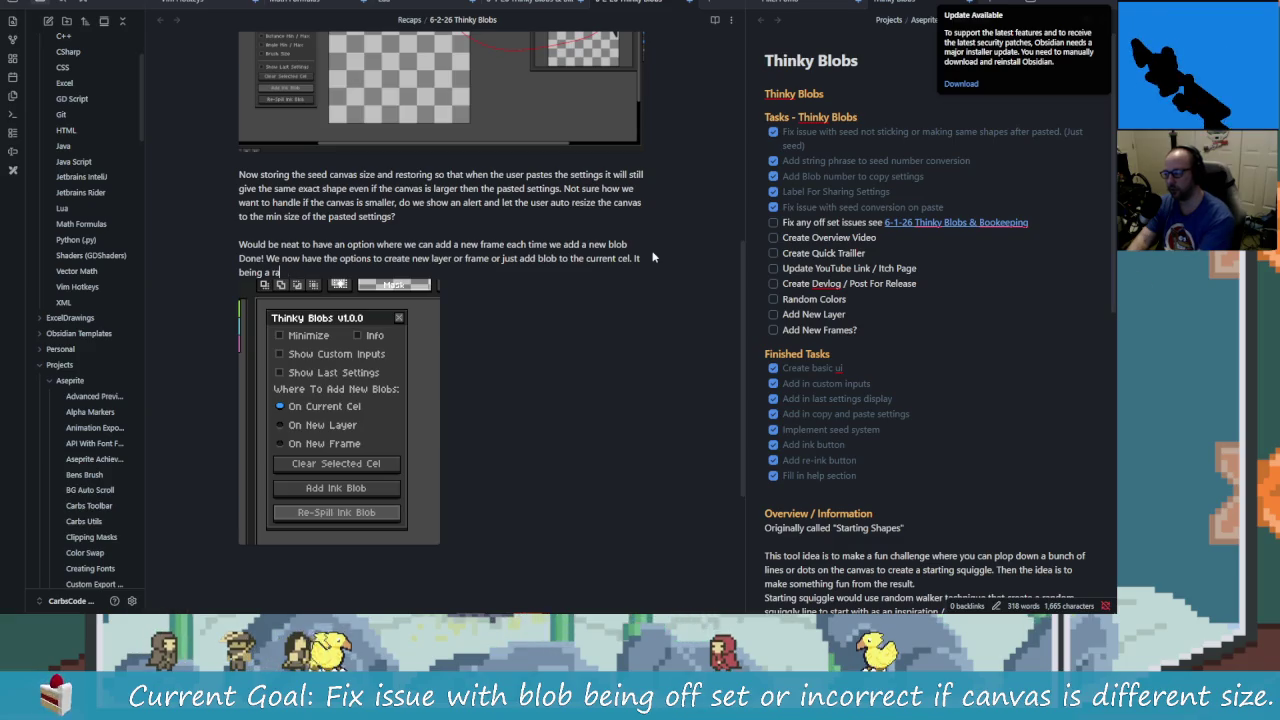
{"action": "type", "text": " option"}
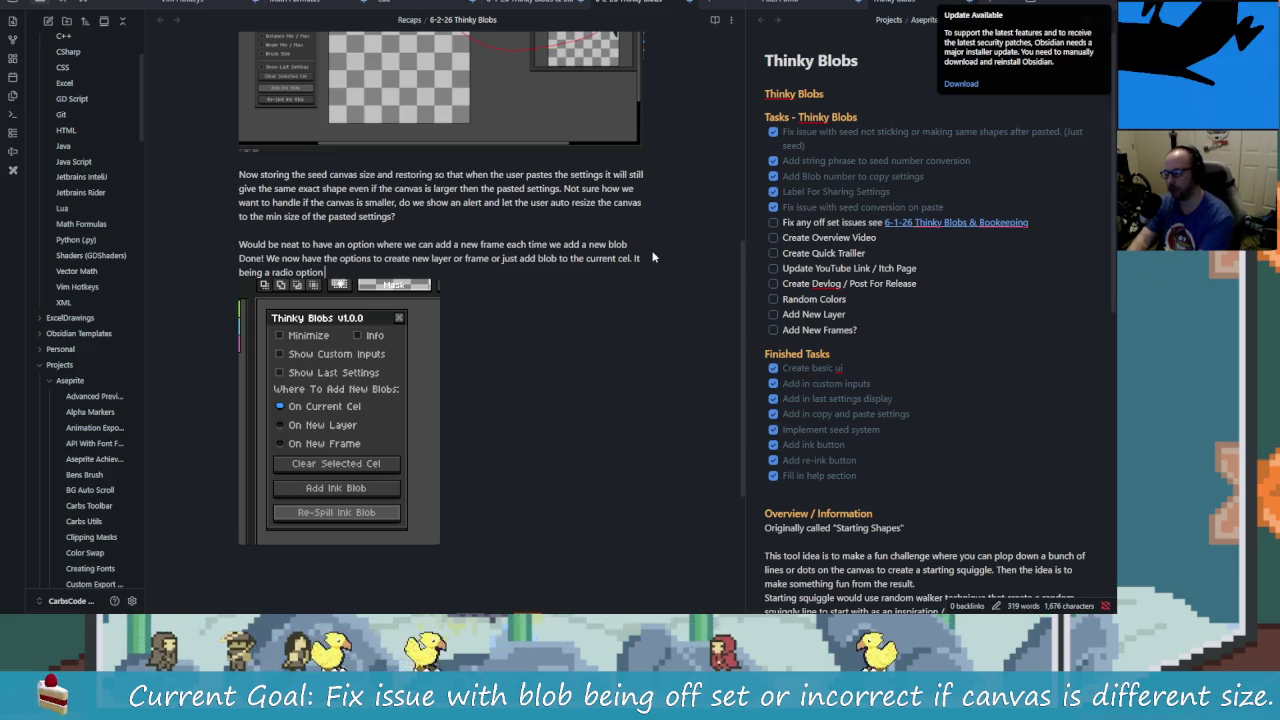
{"action": "type", "text": " will only"}
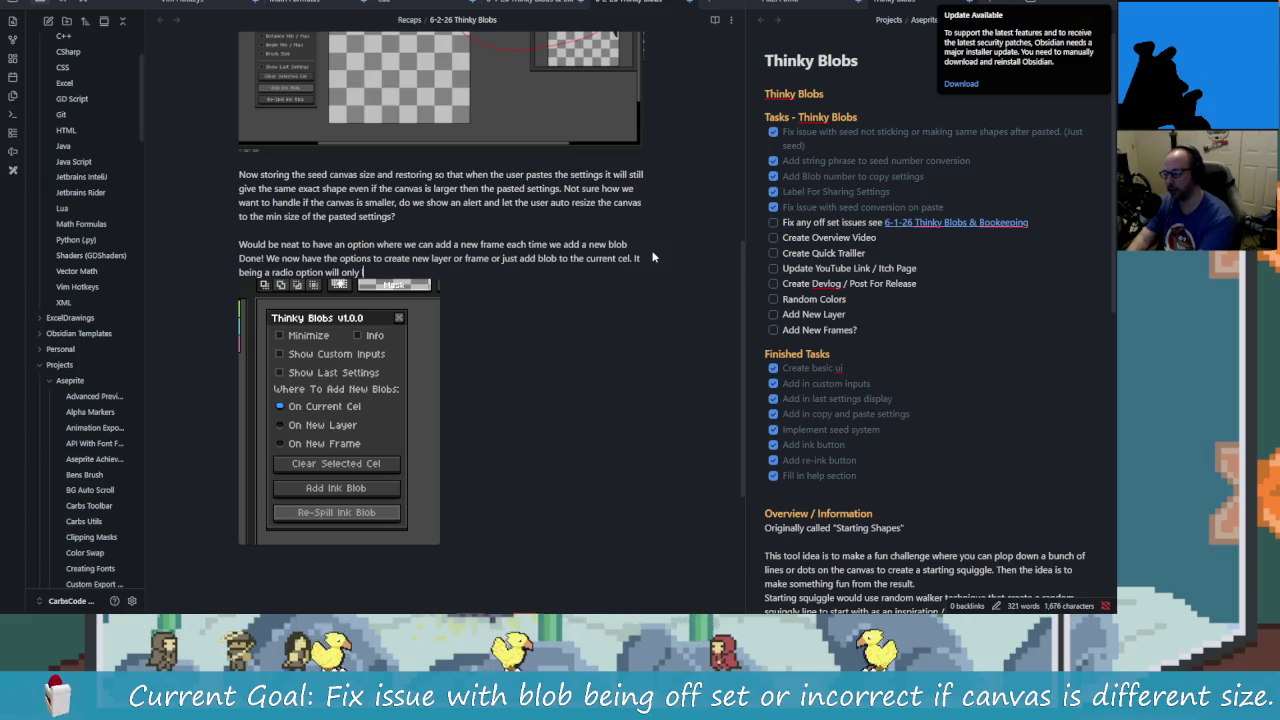
{"action": "type", "text": " let us have "}
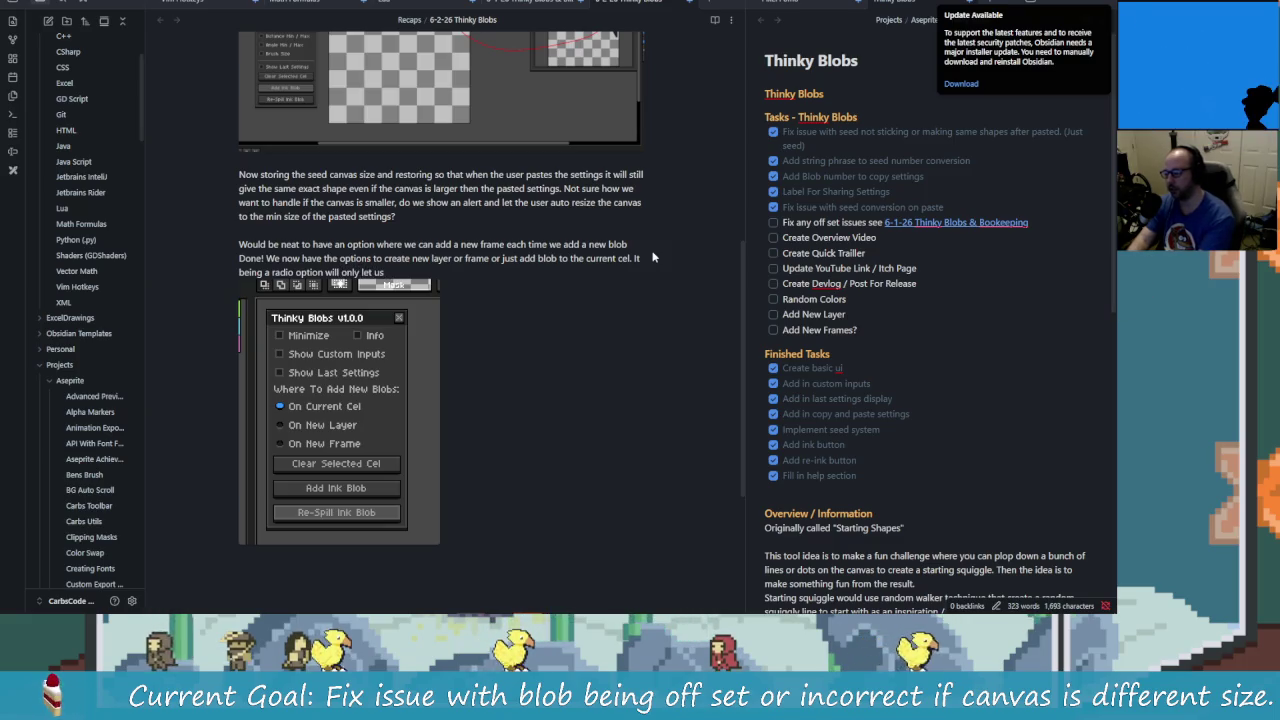
{"action": "type", "text": "one selec"}
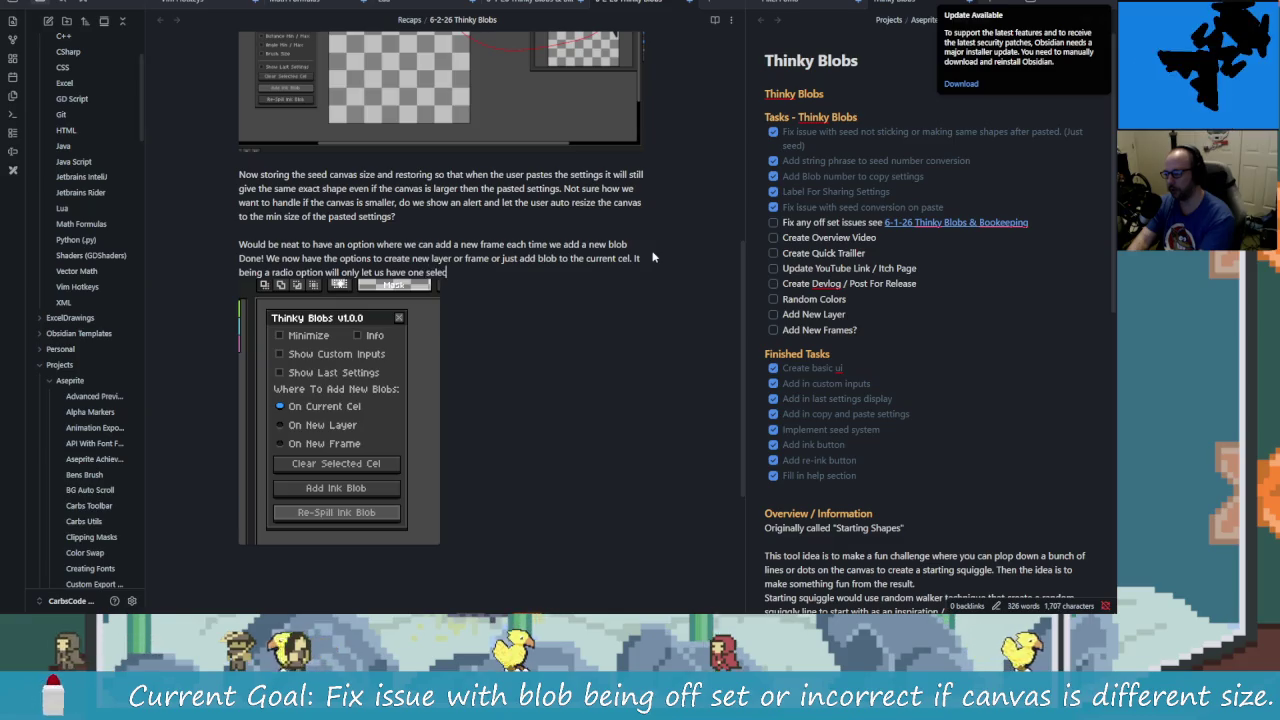
{"action": "type", "text": "ted at a time"}
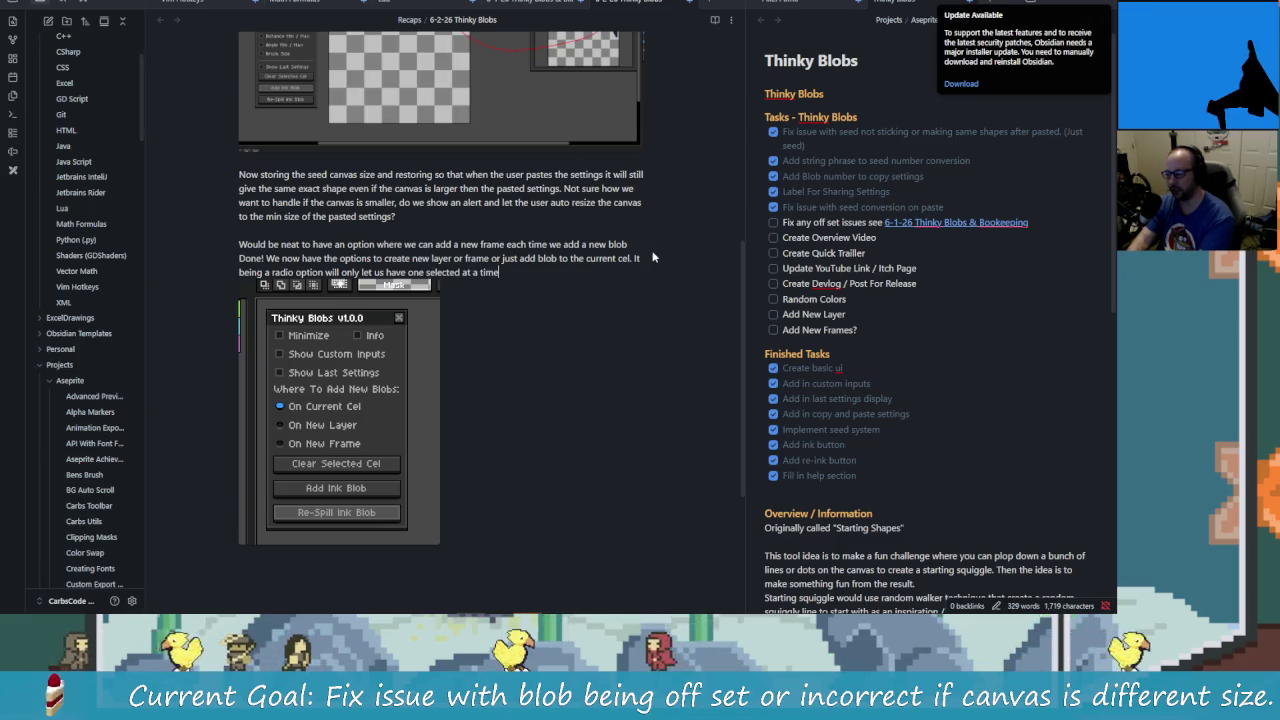
{"action": "type", "text": "."}
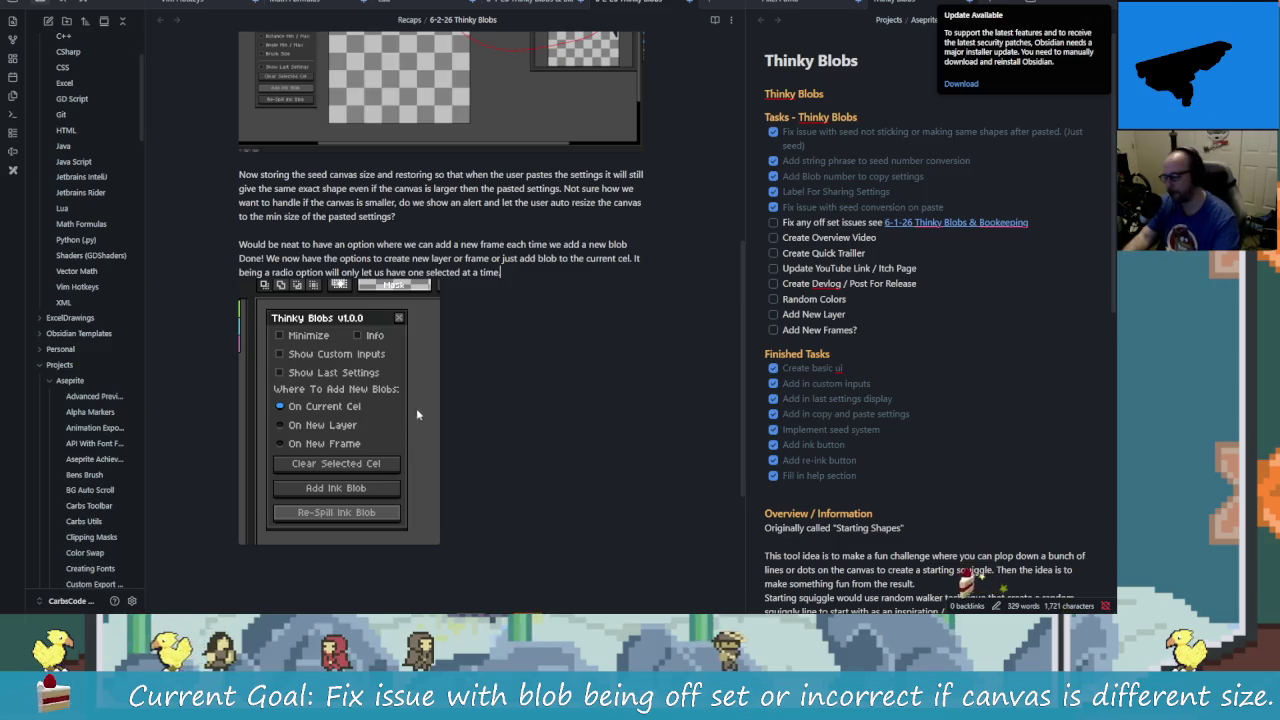
{"action": "key", "text": "alt+Tab"}
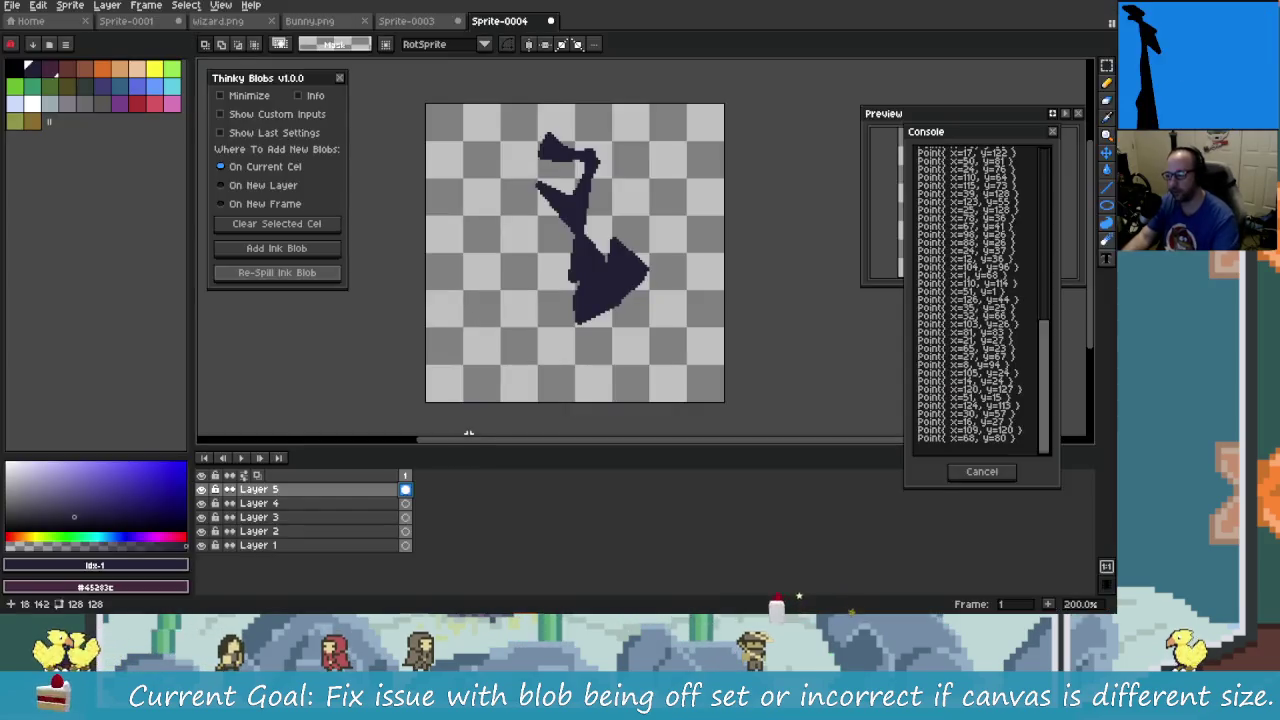
{"action": "mouse_move", "coordinate": [514, 329]}
{"action": "left_mouse_down"}
{"action": "mouse_move", "coordinate": [527, 341]}
{"action": "mouse_move", "coordinate": [502, 310]}
{"action": "left_mouse_up"}
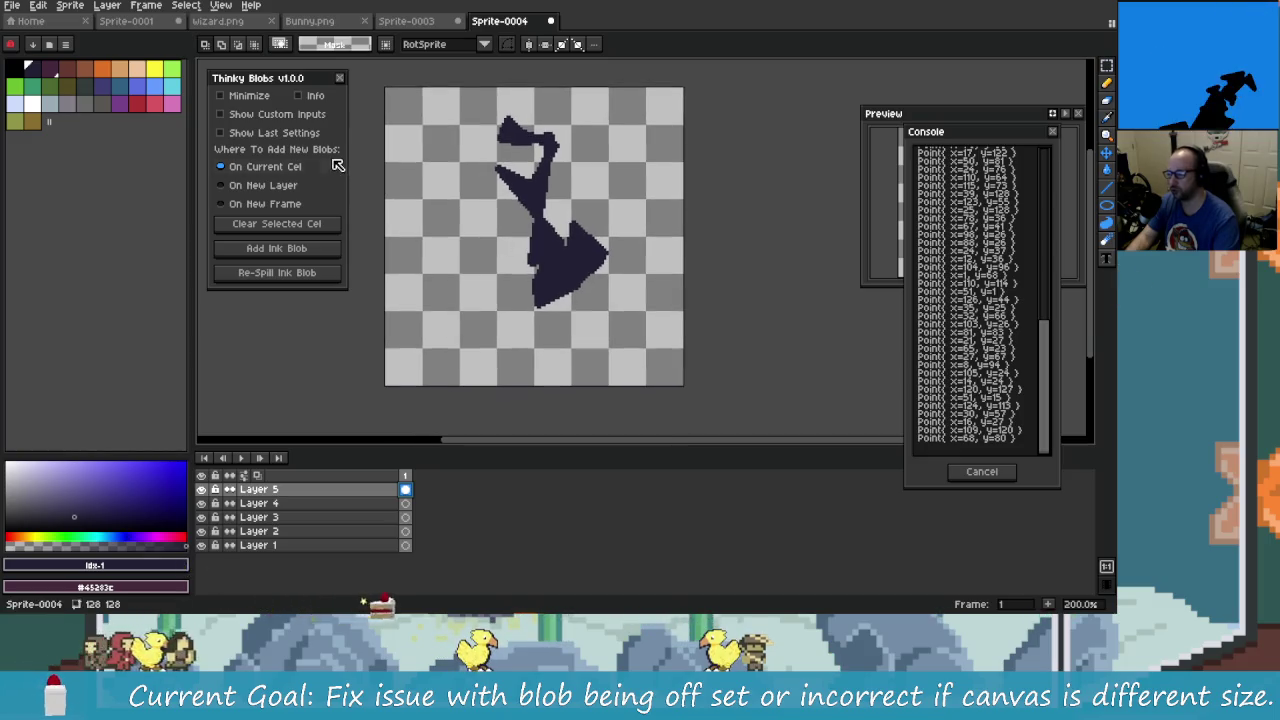
{"action": "key", "text": "alt+Tab"}
{"action": "scroll", "coordinate": [643, 444], "scroll_direction": "up", "scroll_amount": 3}
{"action": "scroll", "coordinate": [643, 444], "scroll_direction": "up", "scroll_amount": 2}
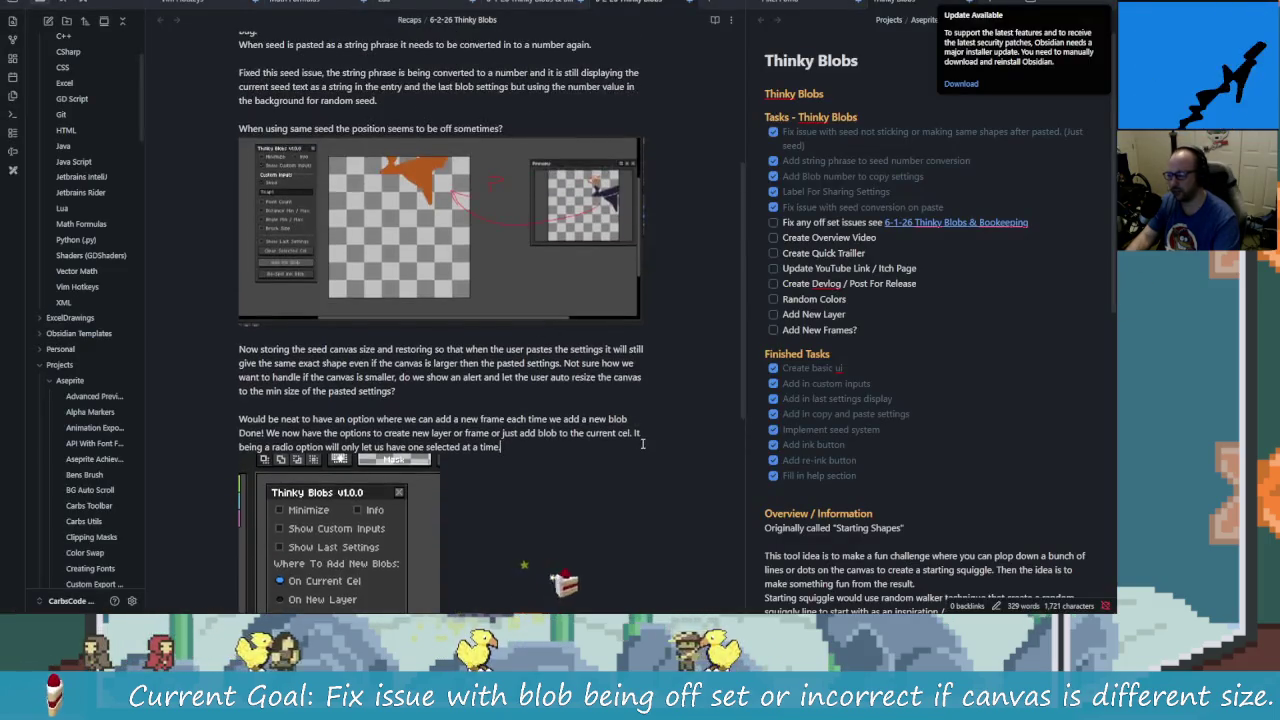
{"action": "scroll", "coordinate": [643, 444], "scroll_direction": "up", "scroll_amount": 6}
{"action": "scroll", "coordinate": [643, 444], "scroll_direction": "up", "scroll_amount": 2}
{"action": "scroll", "coordinate": [498, 353], "scroll_direction": "down", "scroll_amount": 6}
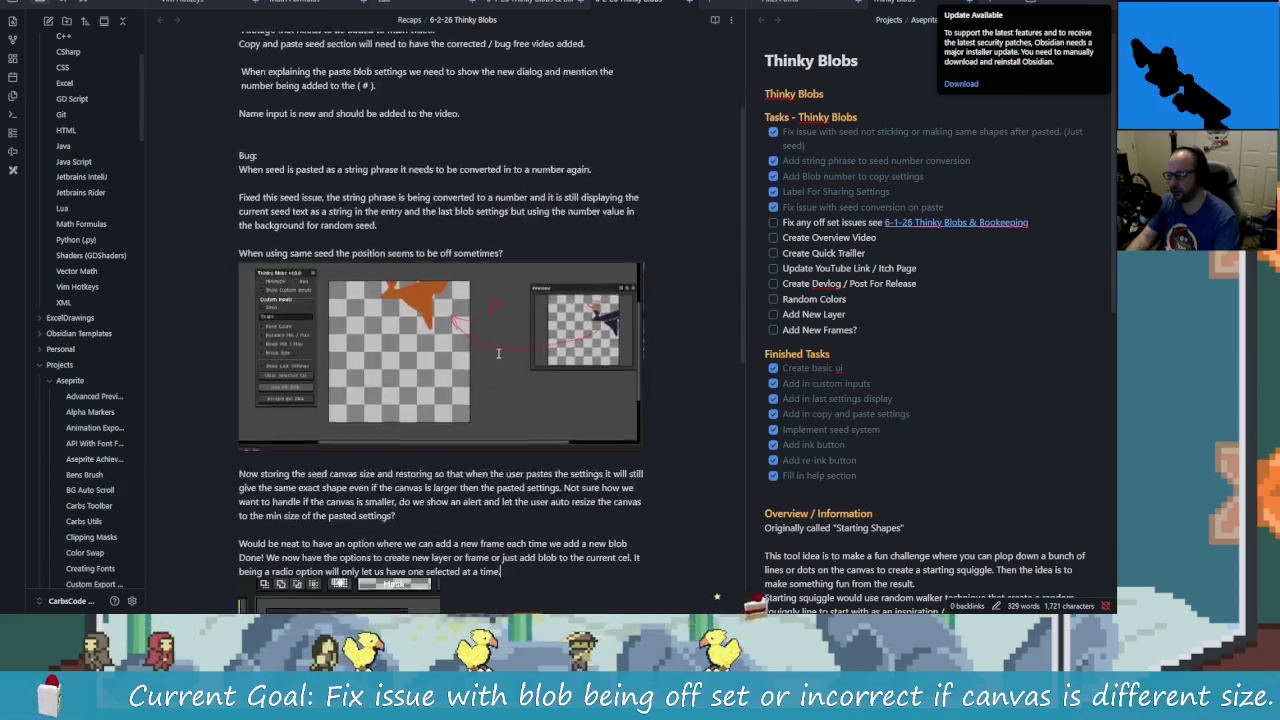
{"action": "key", "text": "alt+Tab"}
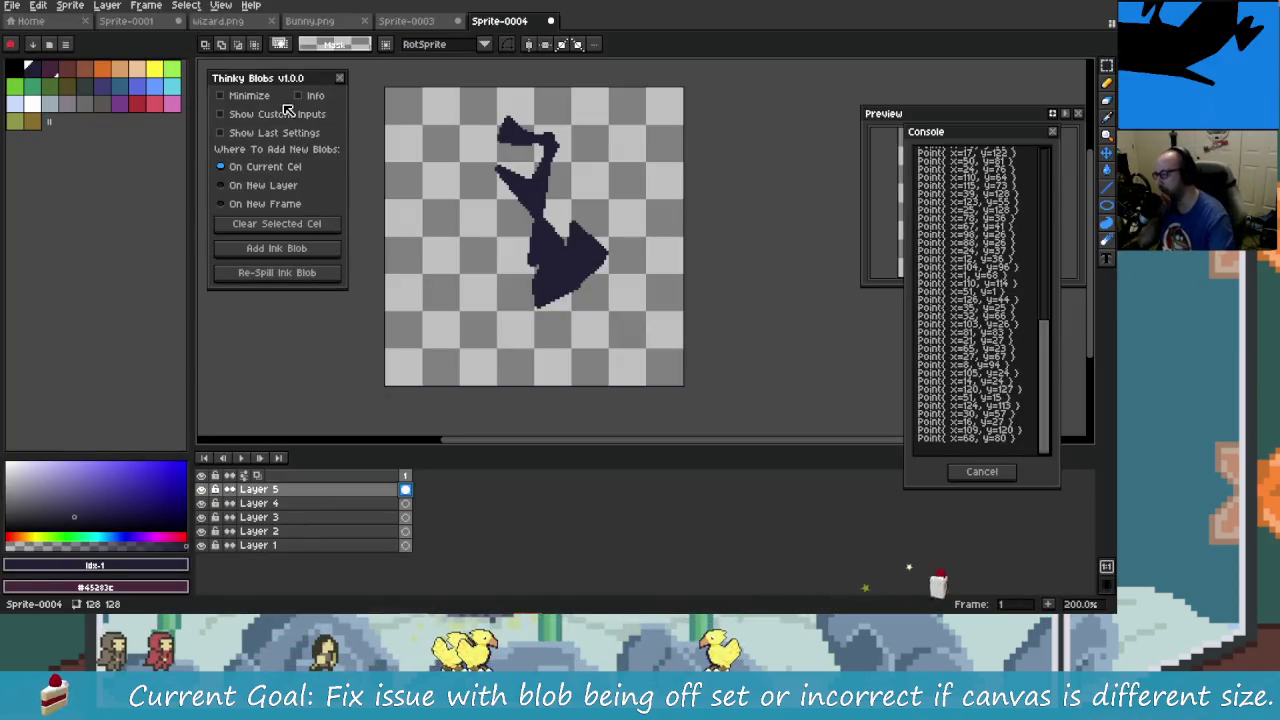
- Toggle the custom seed inputs, show Last Blob Settings, and try pasting settings from the clipboard
{"action": "left_click", "coordinate": [288, 113]}
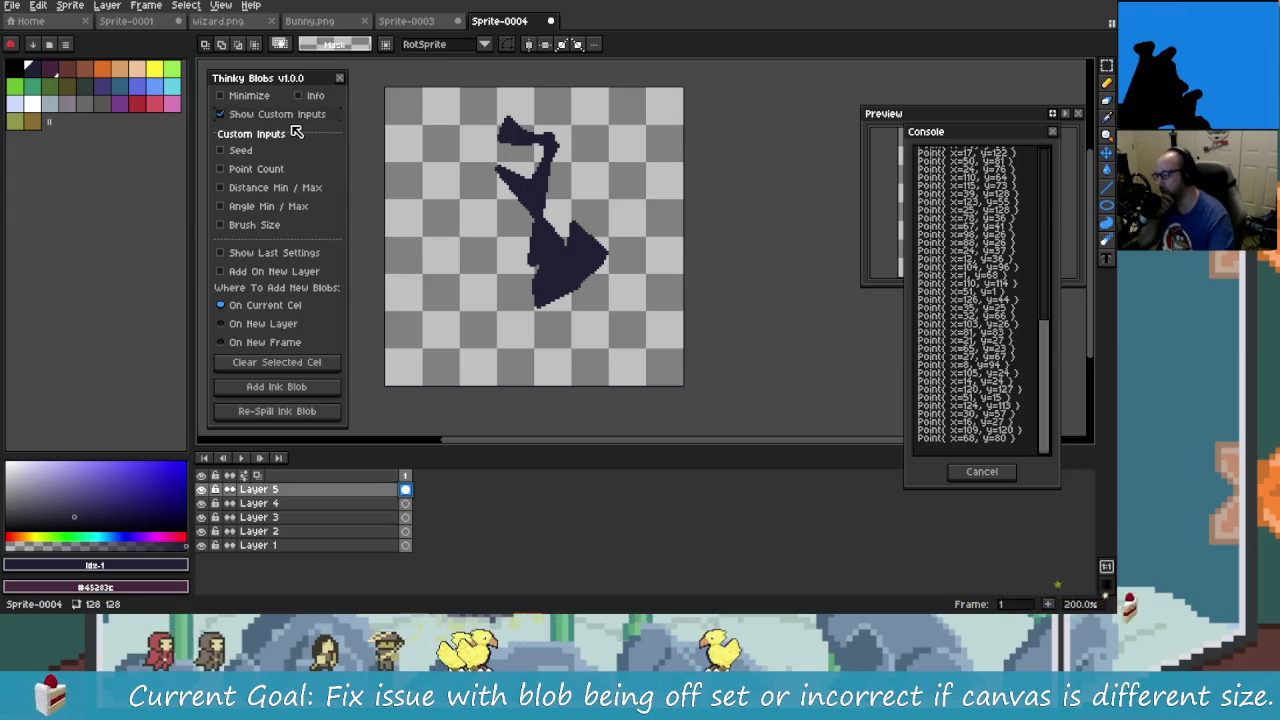
{"action": "left_click", "coordinate": [290, 114]}
{"action": "left_click", "coordinate": [285, 132]}
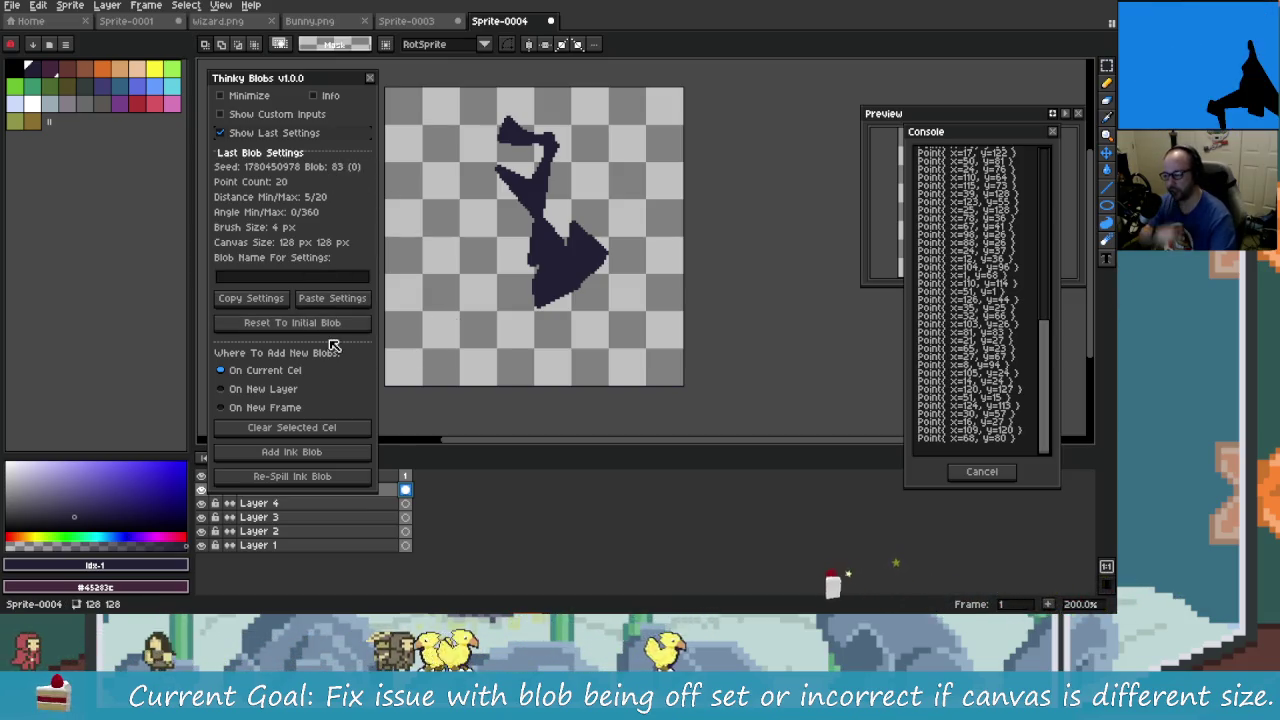
{"action": "left_click", "coordinate": [335, 298]}
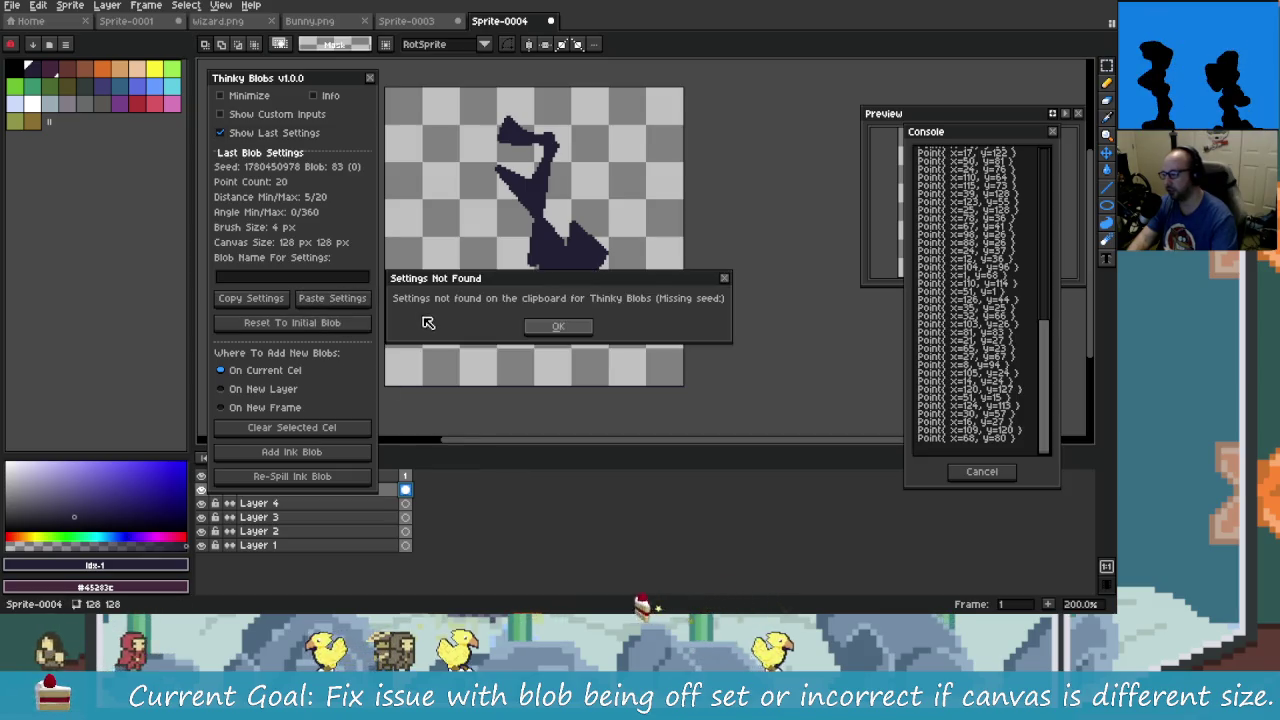
- Dismiss the missing-seed warning and copy the Goat? seed line from CoolBlobs.txt in Rider
{"action": "left_click", "coordinate": [586, 332]}
{"action": "key", "text": "alt+Tab"}
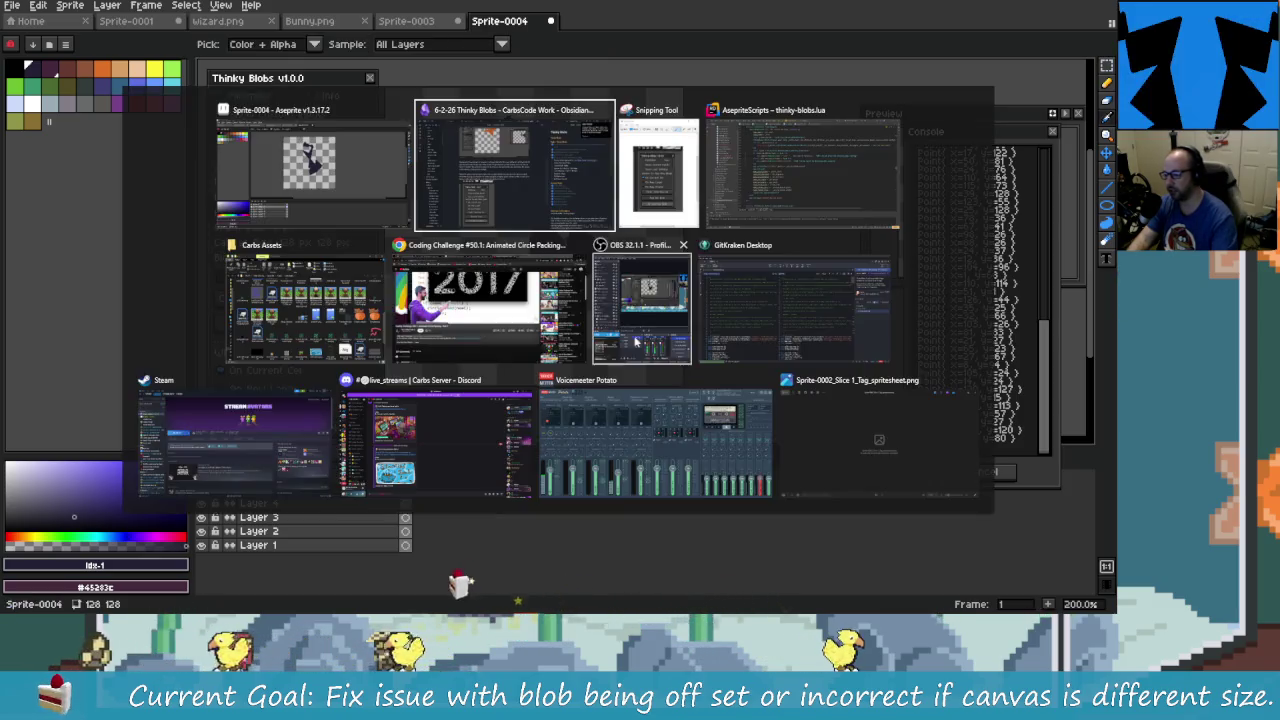
{"action": "left_click", "coordinate": [729, 203]}
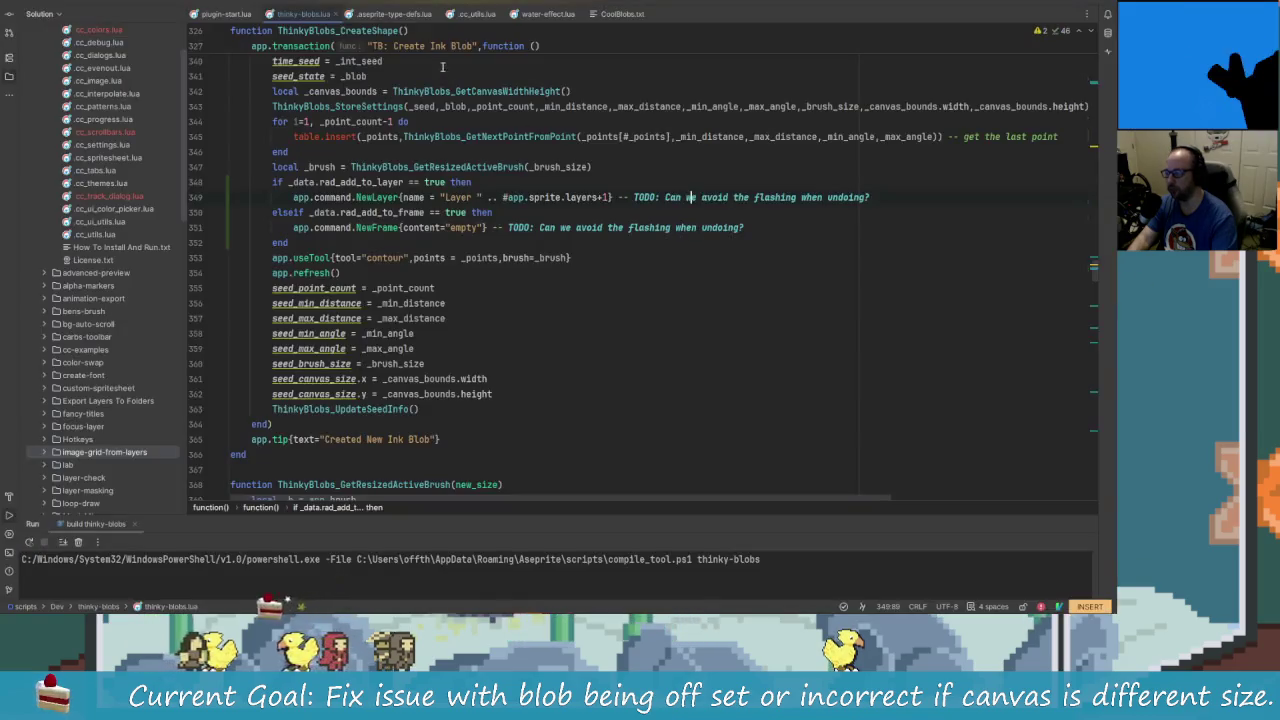
{"action": "left_click", "coordinate": [617, 14]}
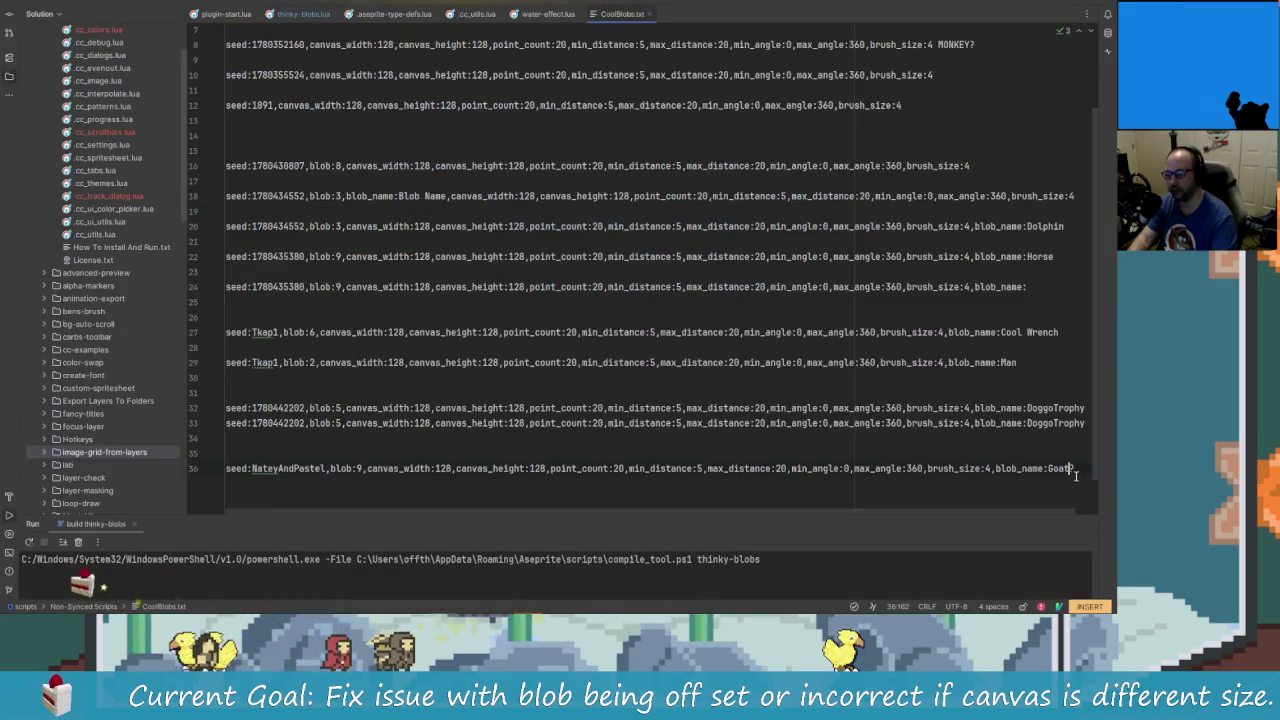
{"action": "right_click", "coordinate": [242, 470]}
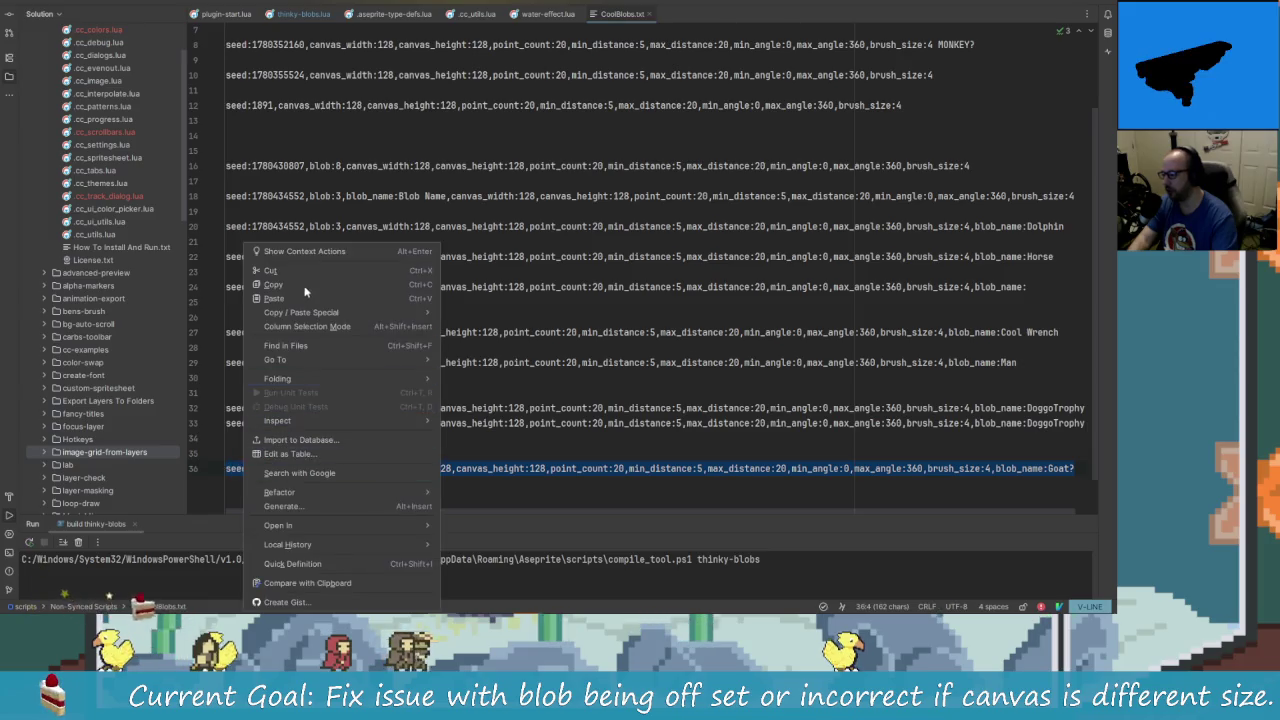
{"action": "left_click", "coordinate": [305, 283]}
{"action": "key", "text": "alt+Tab"}
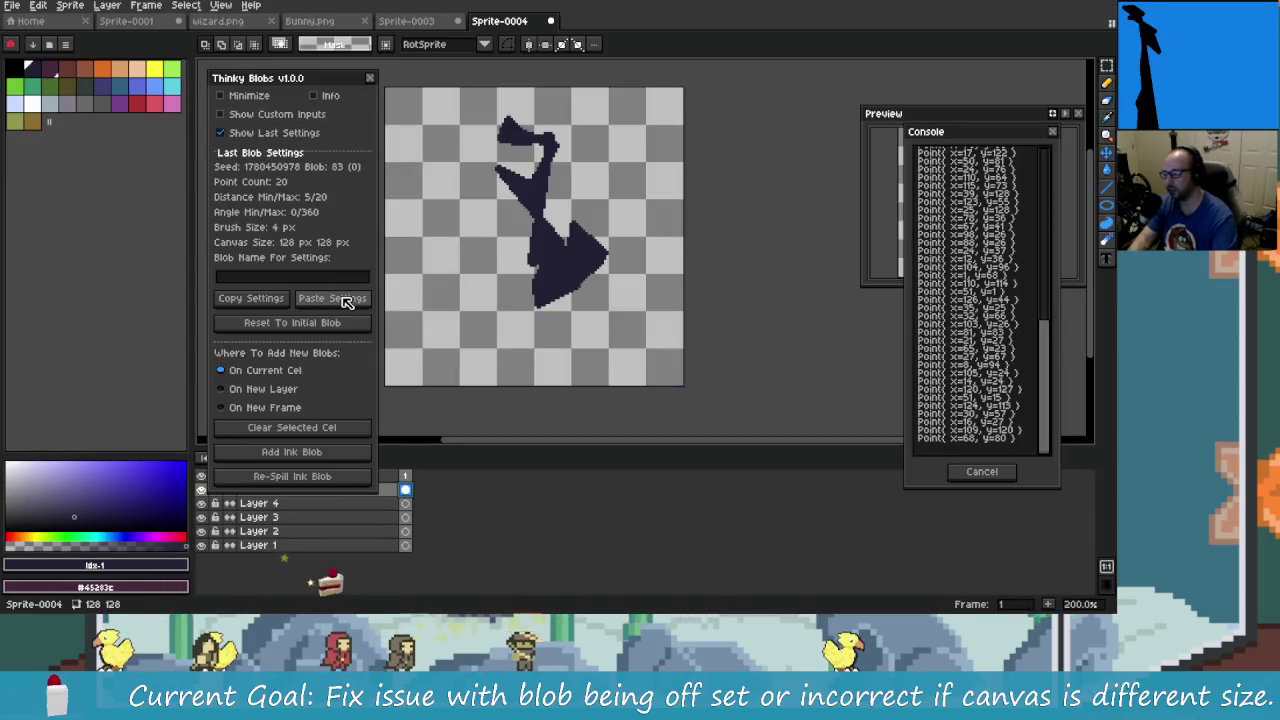
- Paste the Goat? settings, then clear the cel and spill and re-spill the ink blob up to blob 9
{"action": "left_click", "coordinate": [345, 302]}
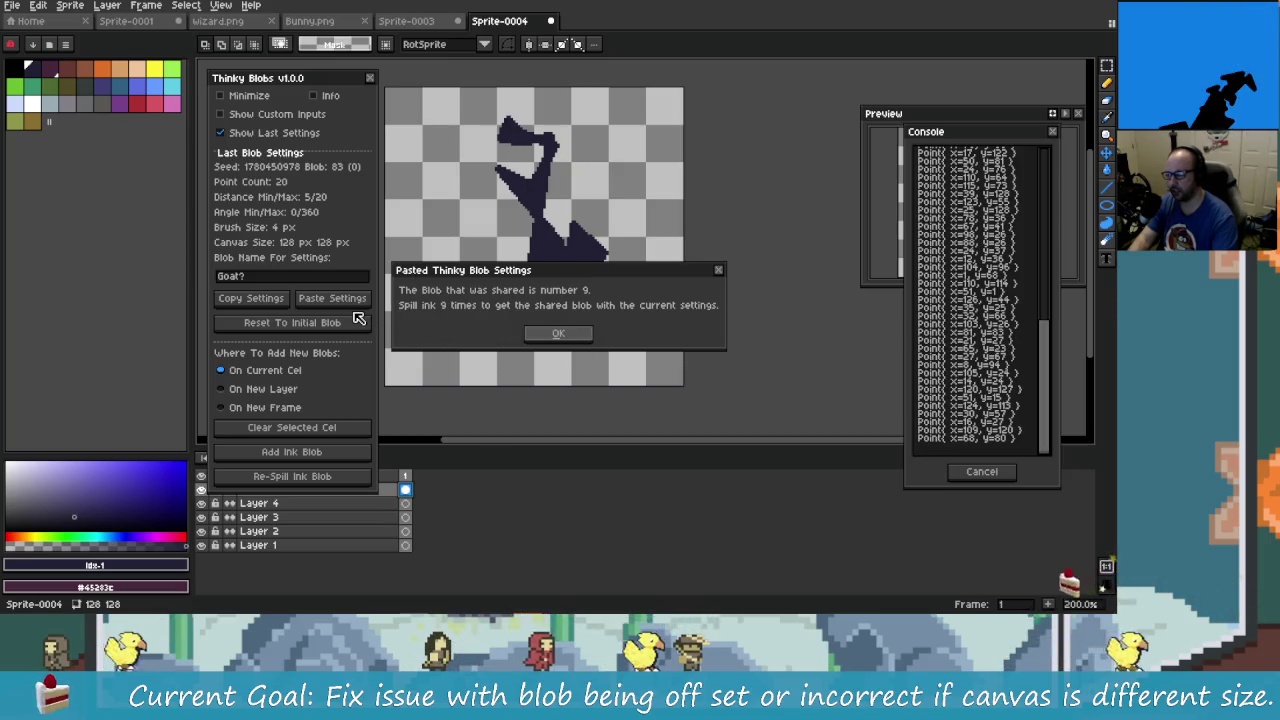
{"action": "left_click", "coordinate": [557, 333]}
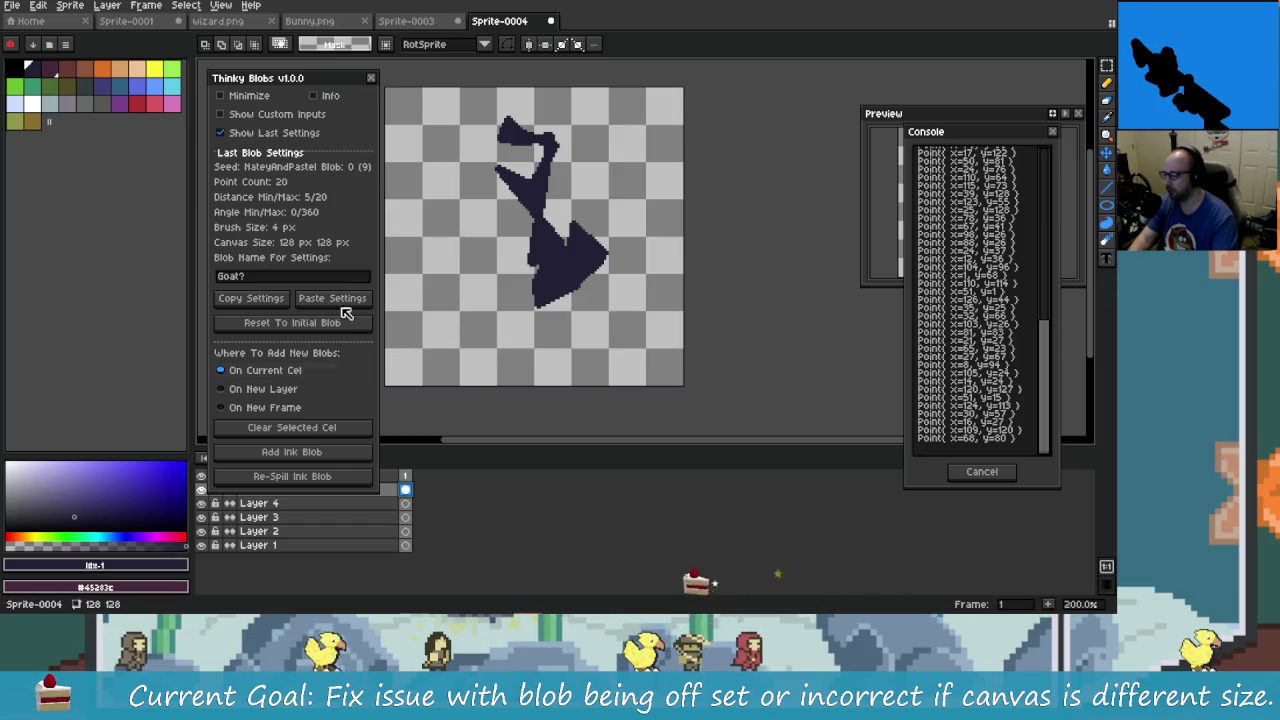
{"action": "left_click", "coordinate": [340, 428]}
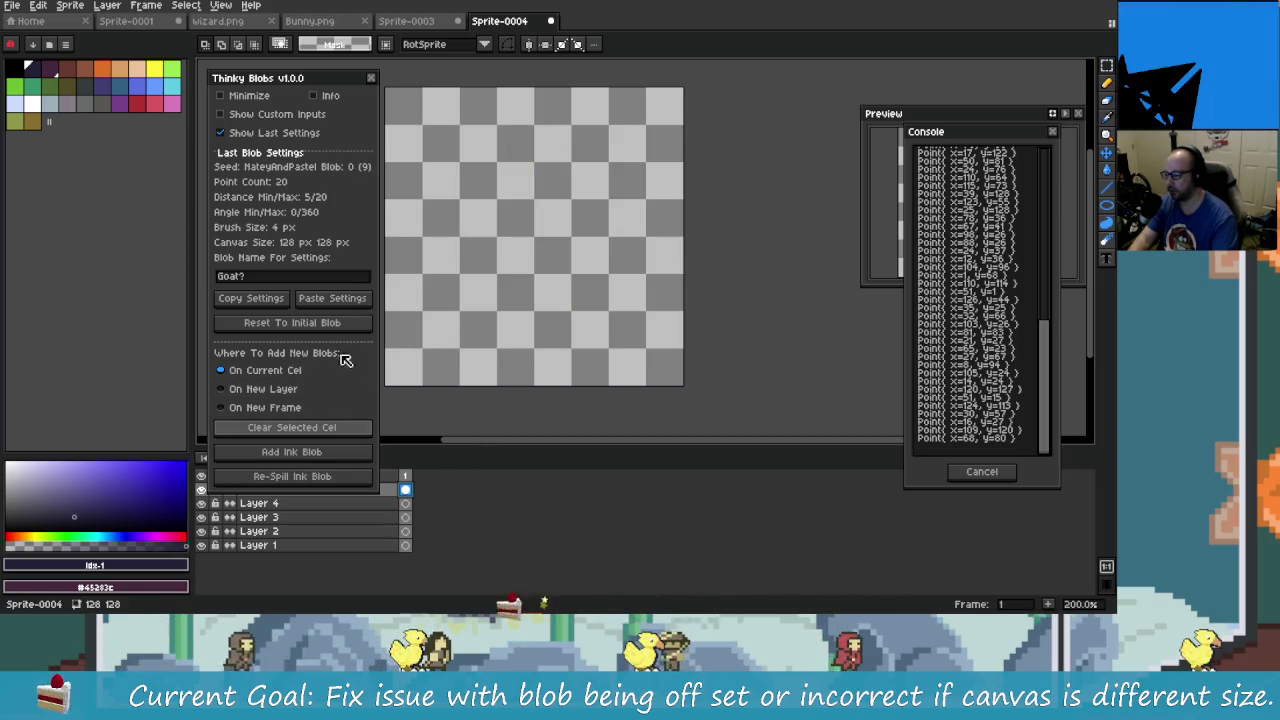
{"action": "left_click", "coordinate": [316, 456]}
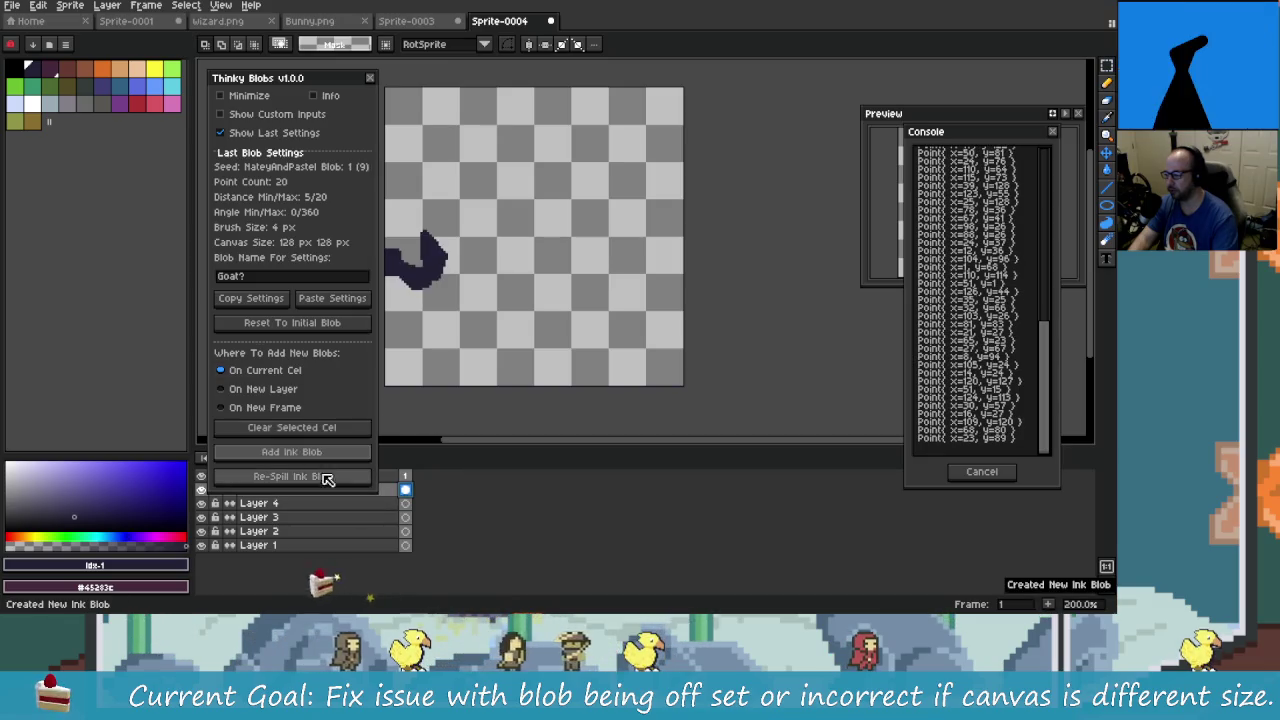
{"action": "left_click", "coordinate": [339, 481]}
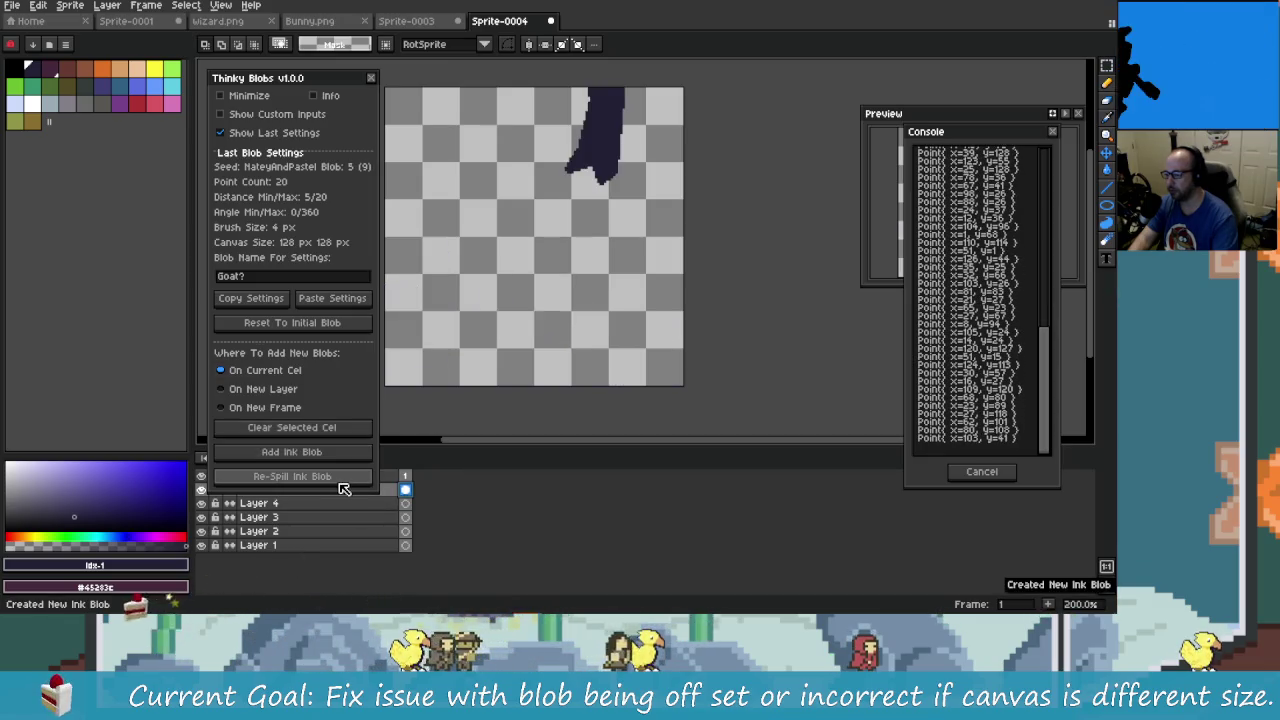
{"action": "left_click", "coordinate": [339, 481]}
{"action": "left_click", "coordinate": [339, 481]}
{"action": "left_click", "coordinate": [340, 481]}
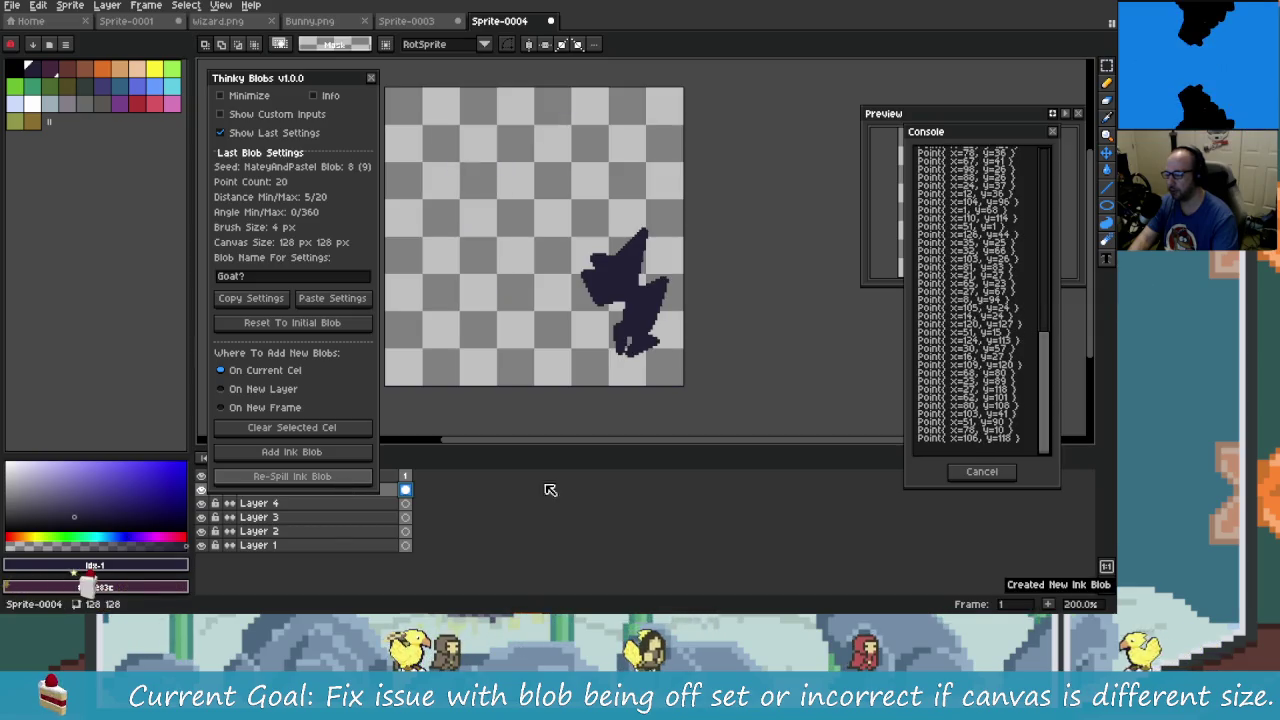
{"action": "left_click", "coordinate": [340, 481]}
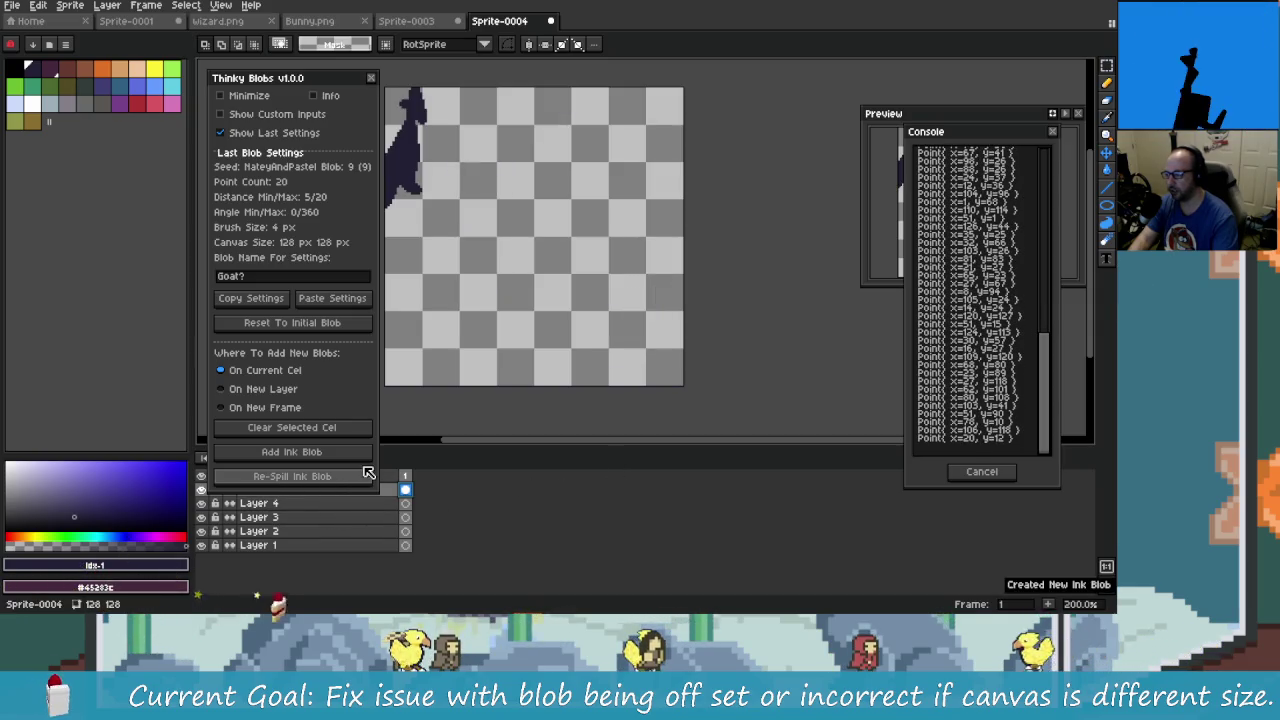
{"action": "left_click_drag", "start_coordinate": [349, 83], "coordinate": [300, 83]}
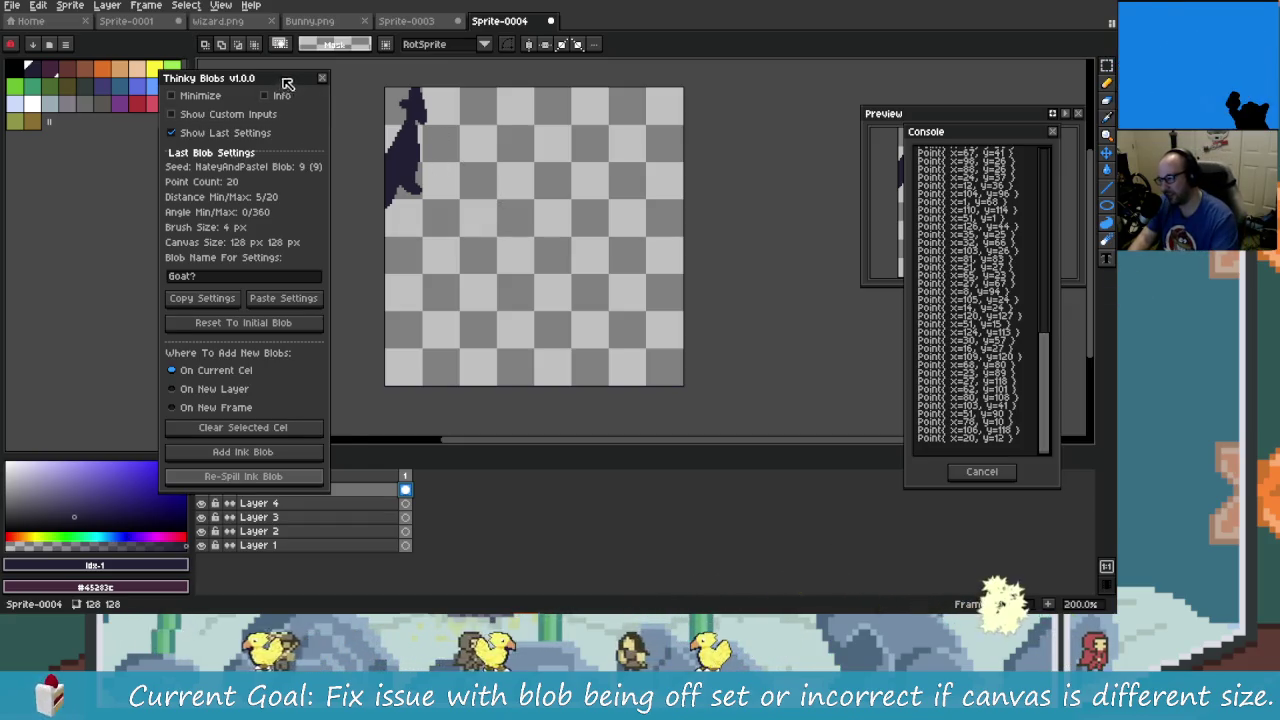
{"action": "left_click_drag", "start_coordinate": [290, 78], "coordinate": [301, 75]}
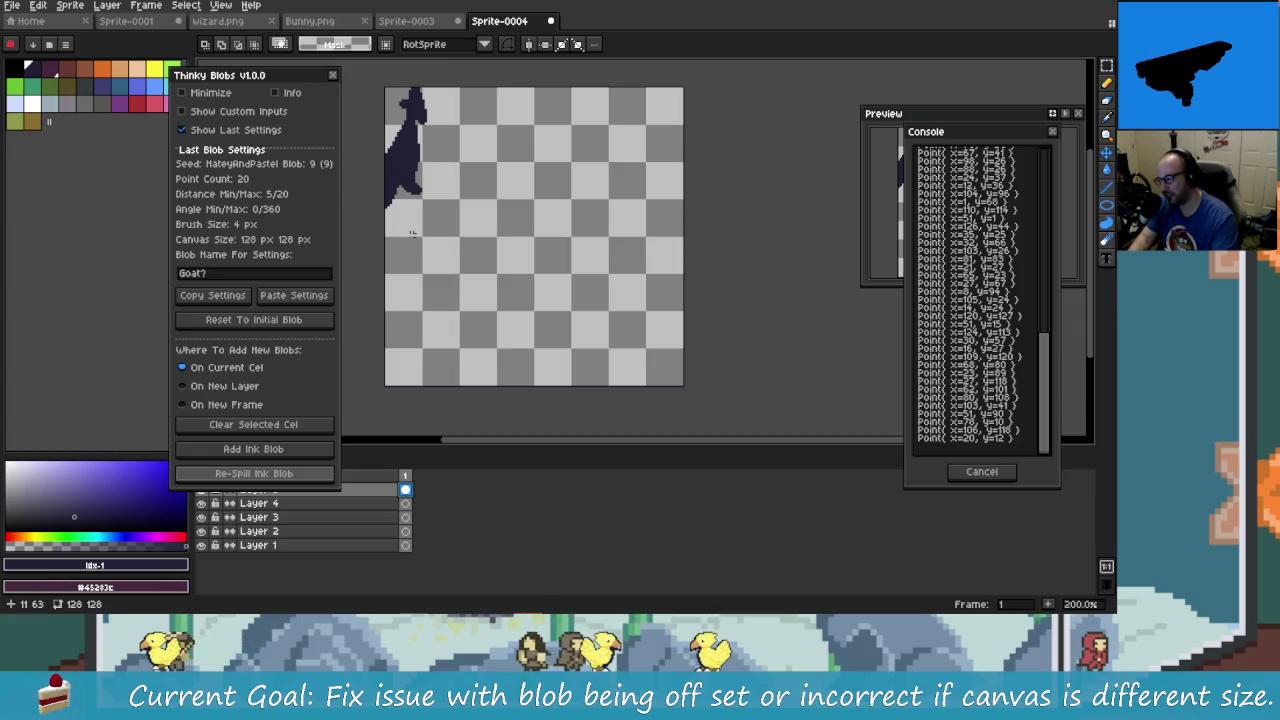
- Reset to the initial blob and re-spill from a cleared cel to blob 9 again
{"action": "left_click", "coordinate": [255, 320]}
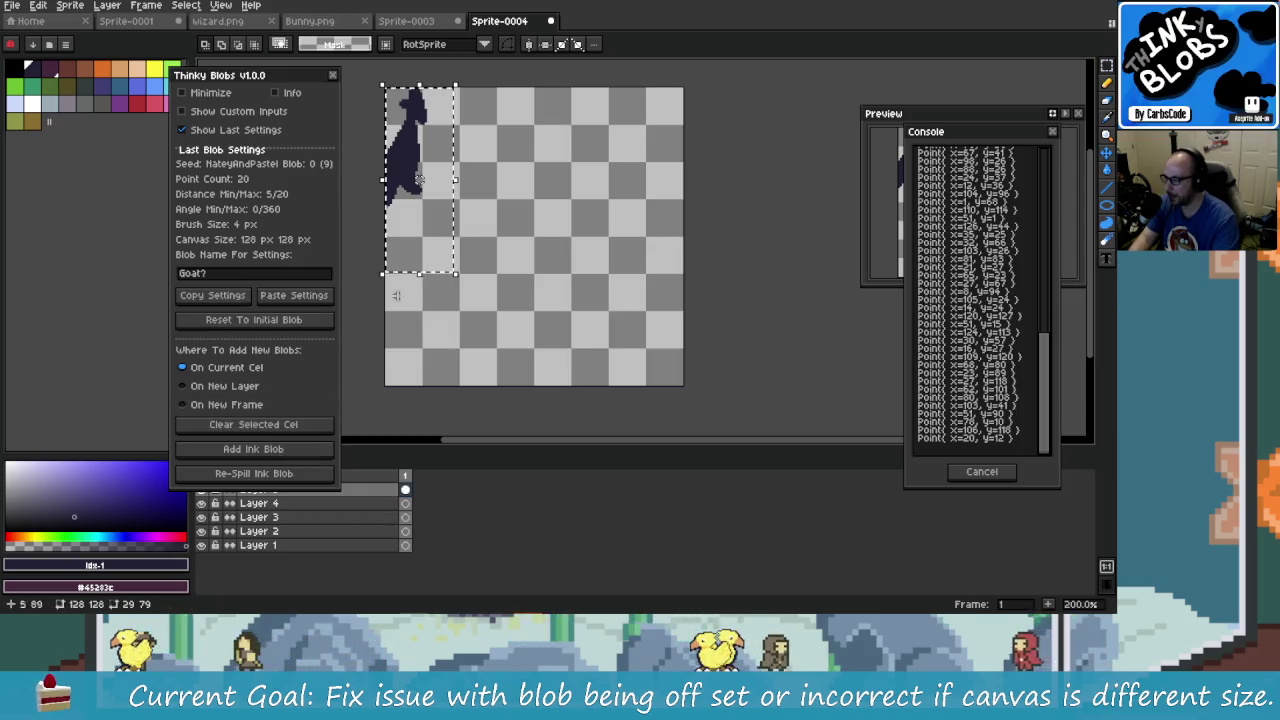
{"action": "left_click", "coordinate": [296, 425]}
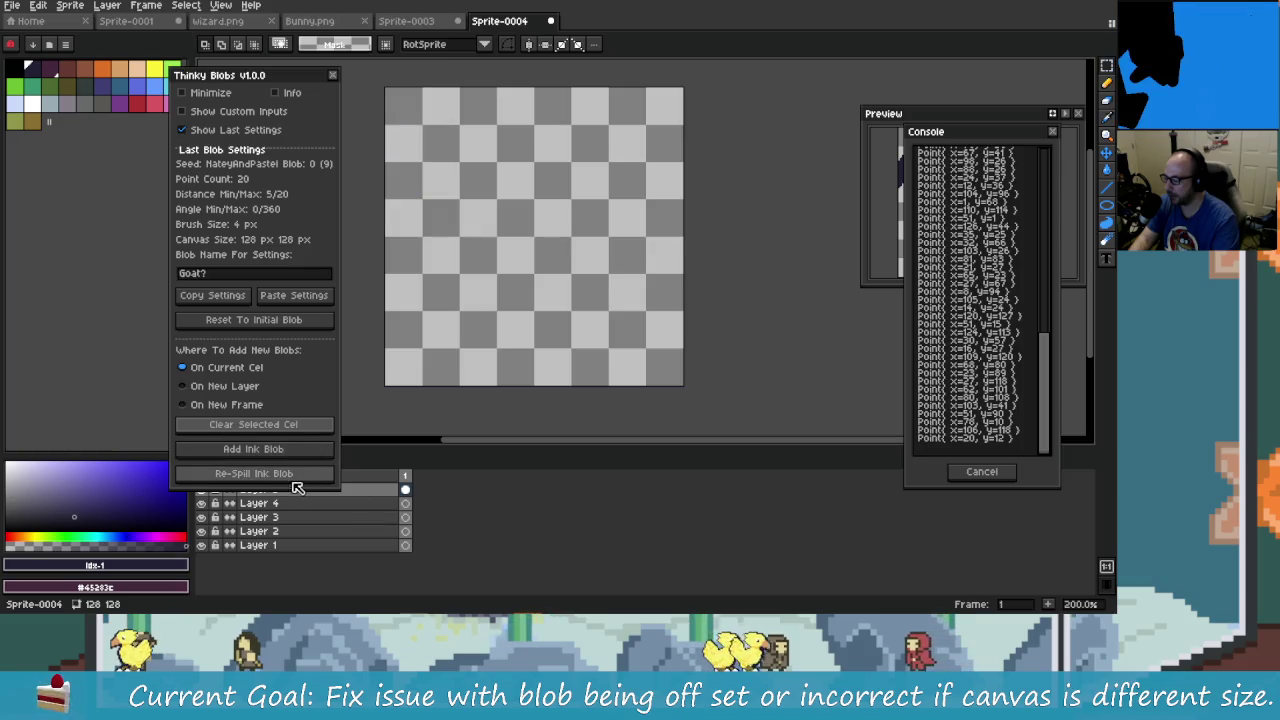
{"action": "left_click", "coordinate": [290, 452]}
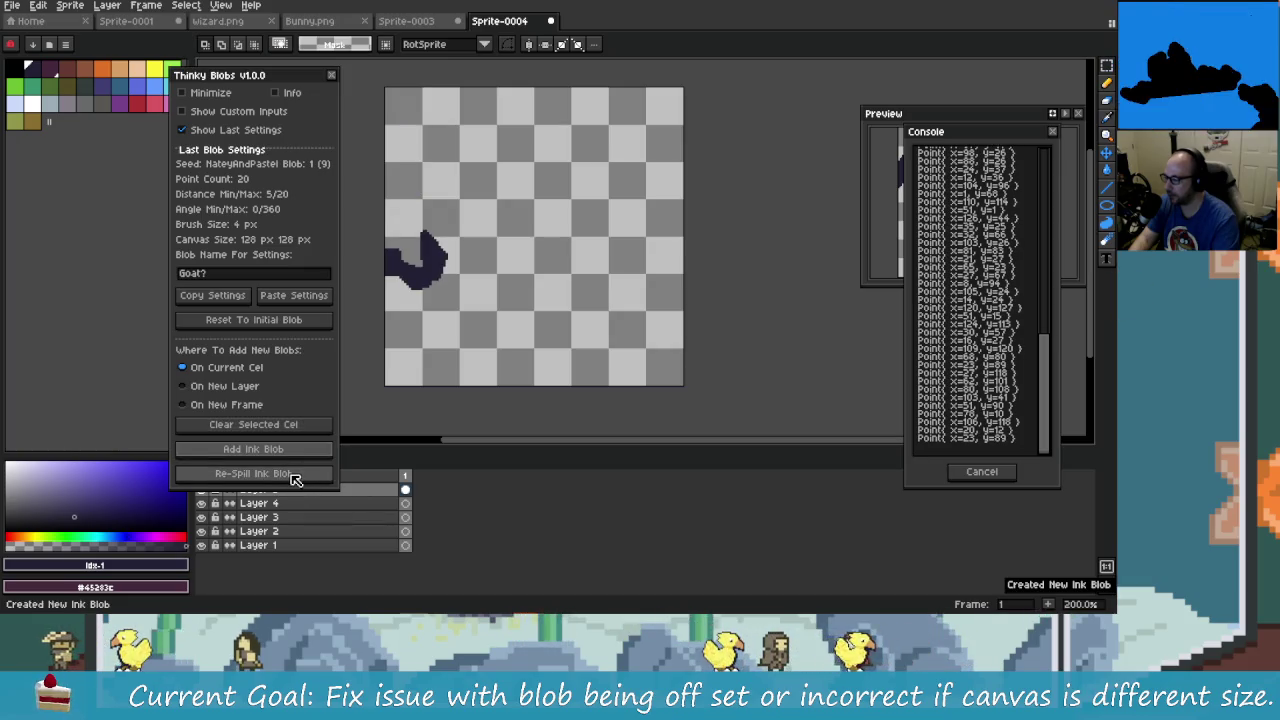
{"action": "left_click", "coordinate": [298, 476]}
{"action": "left_click", "coordinate": [311, 478]}
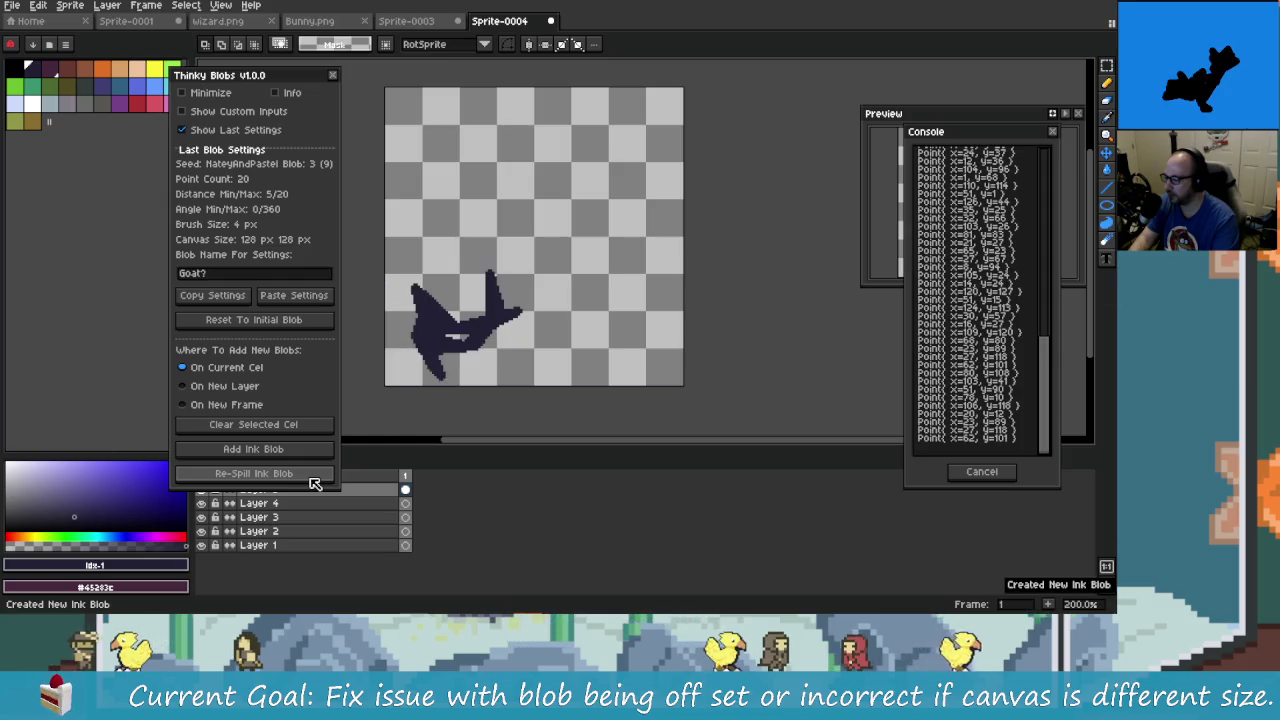
{"action": "left_click", "coordinate": [311, 478]}
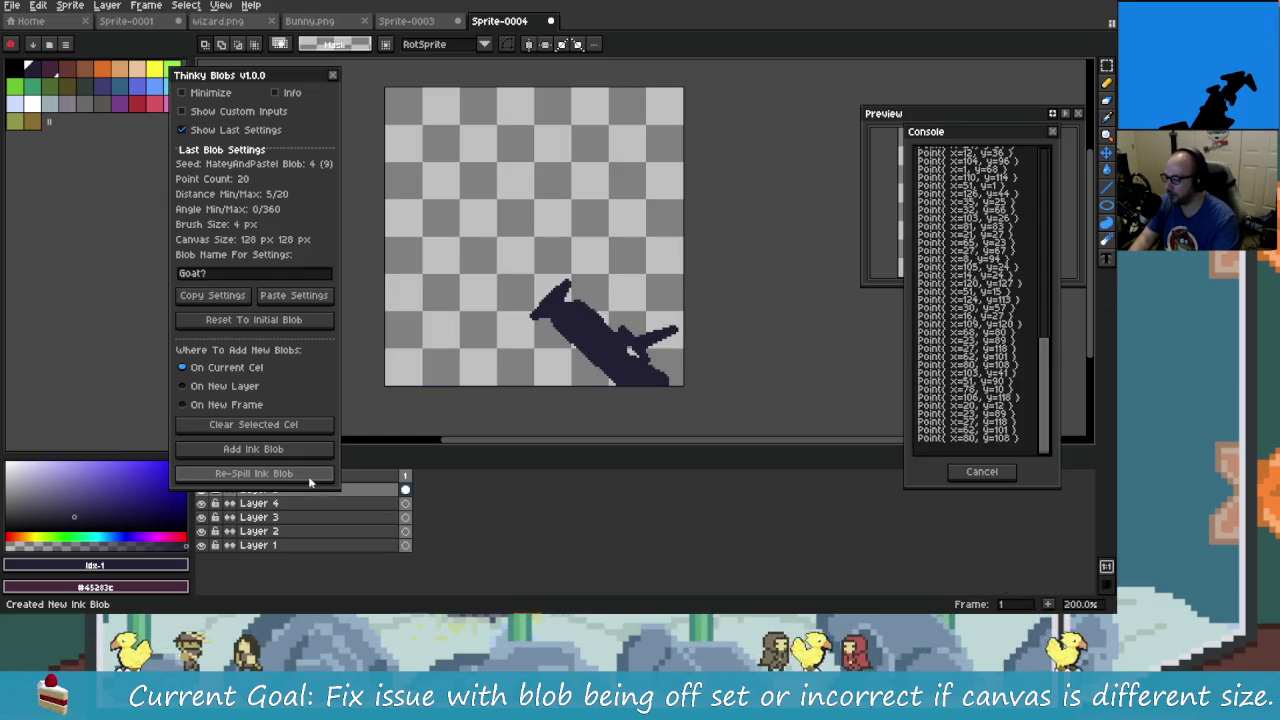
{"action": "left_click", "coordinate": [313, 479]}
{"action": "left_click", "coordinate": [313, 479]}
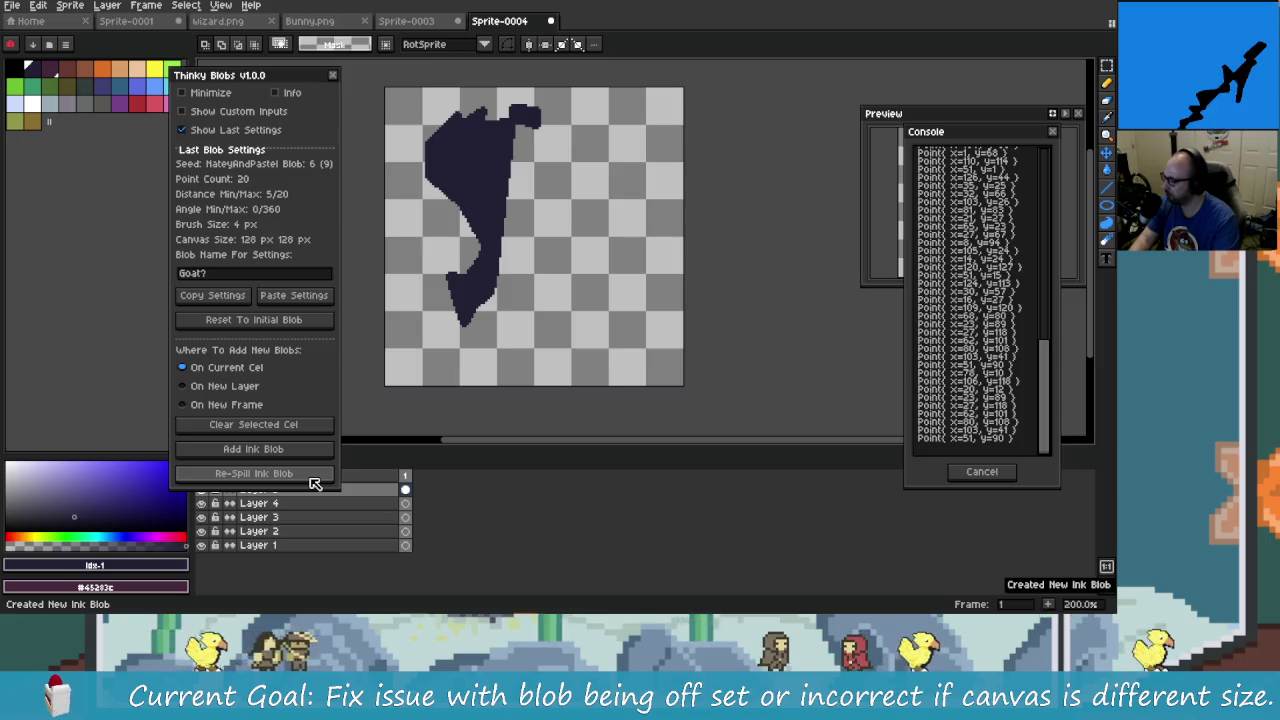
{"action": "left_click", "coordinate": [313, 479]}
{"action": "left_click", "coordinate": [313, 479]}
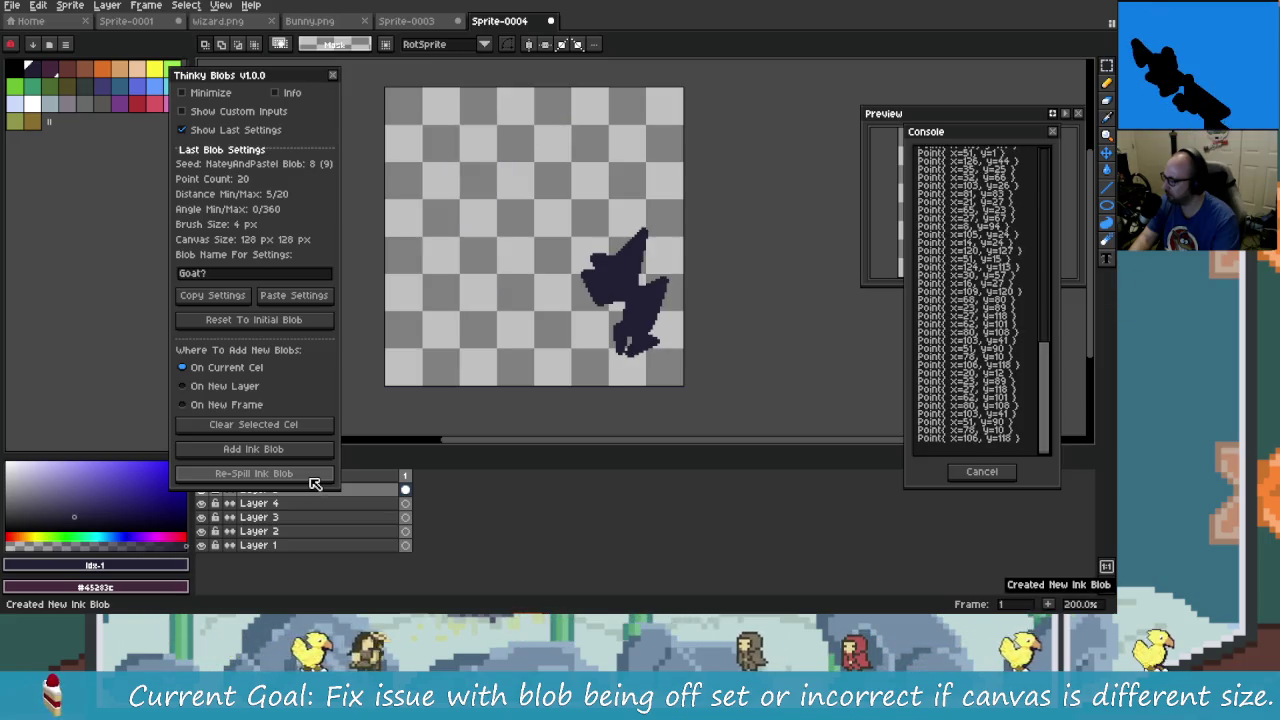
{"action": "left_click", "coordinate": [313, 479]}
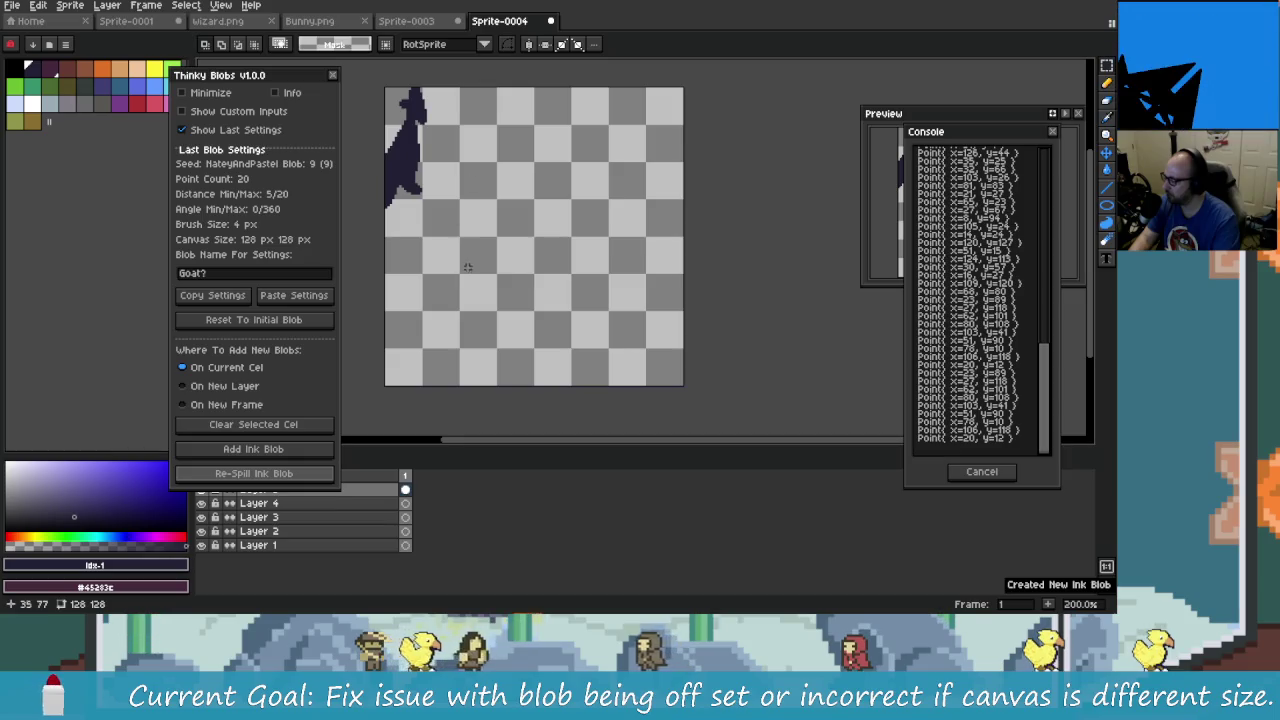
{"action": "key", "text": "ctrl+alt+c"}
- Extend Sprite-0004's canvas to the left, making it 189×128
{"action": "left_click_drag", "start_coordinate": [493, 288], "coordinate": [351, 288]}
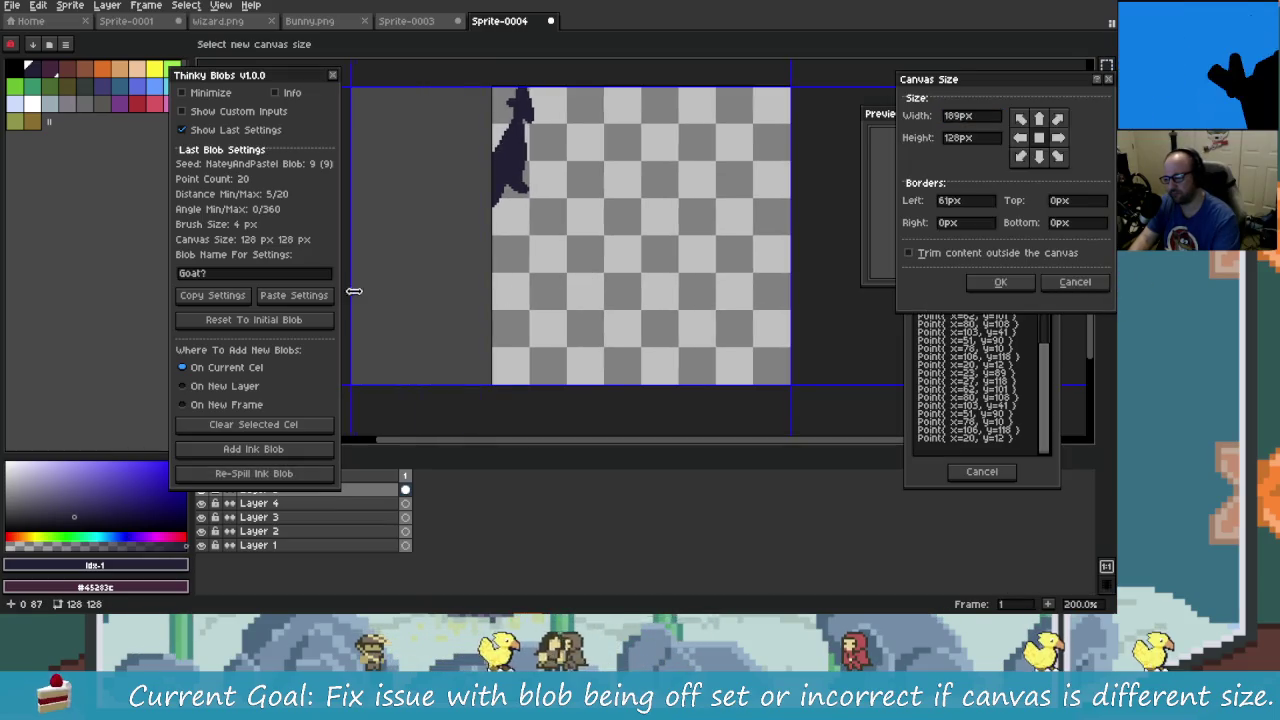
{"action": "left_click", "coordinate": [1000, 282]}
{"action": "key", "text": "ctrl+z"}
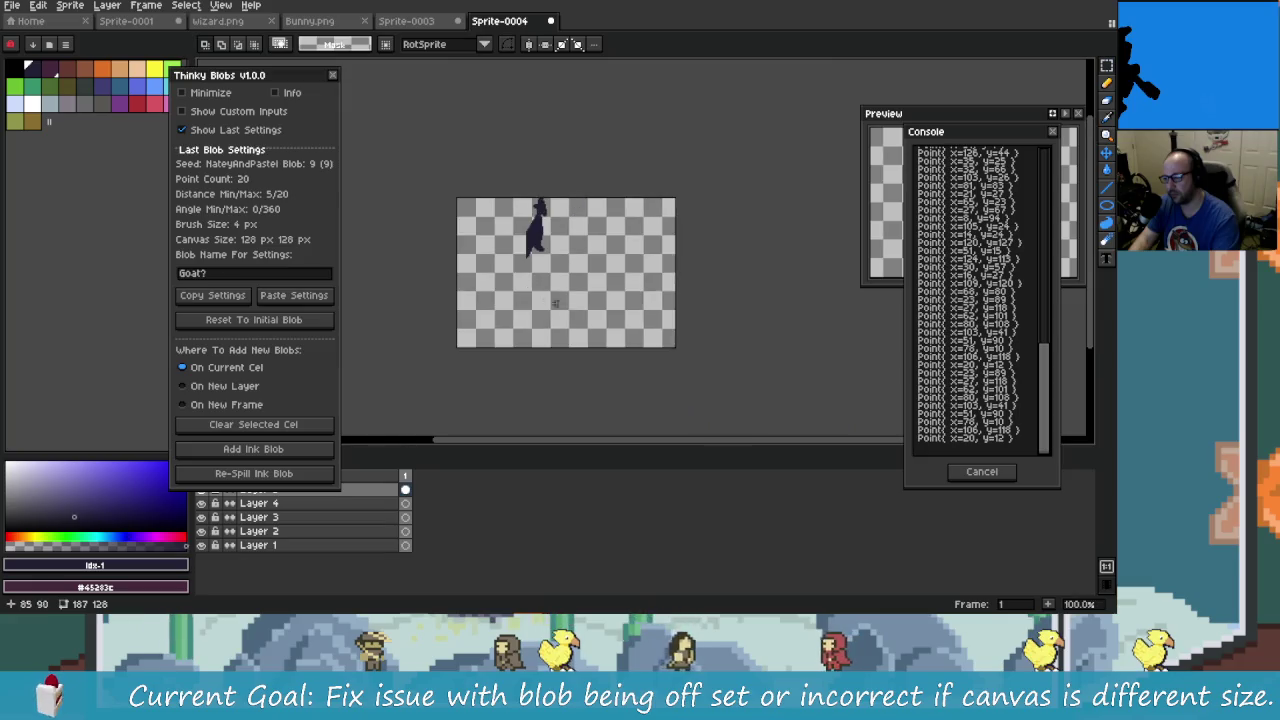
{"action": "scroll", "coordinate": [541, 281], "scroll_direction": "up", "scroll_amount": 1}
{"action": "scroll", "coordinate": [455, 300], "scroll_direction": "down", "scroll_amount": 1}
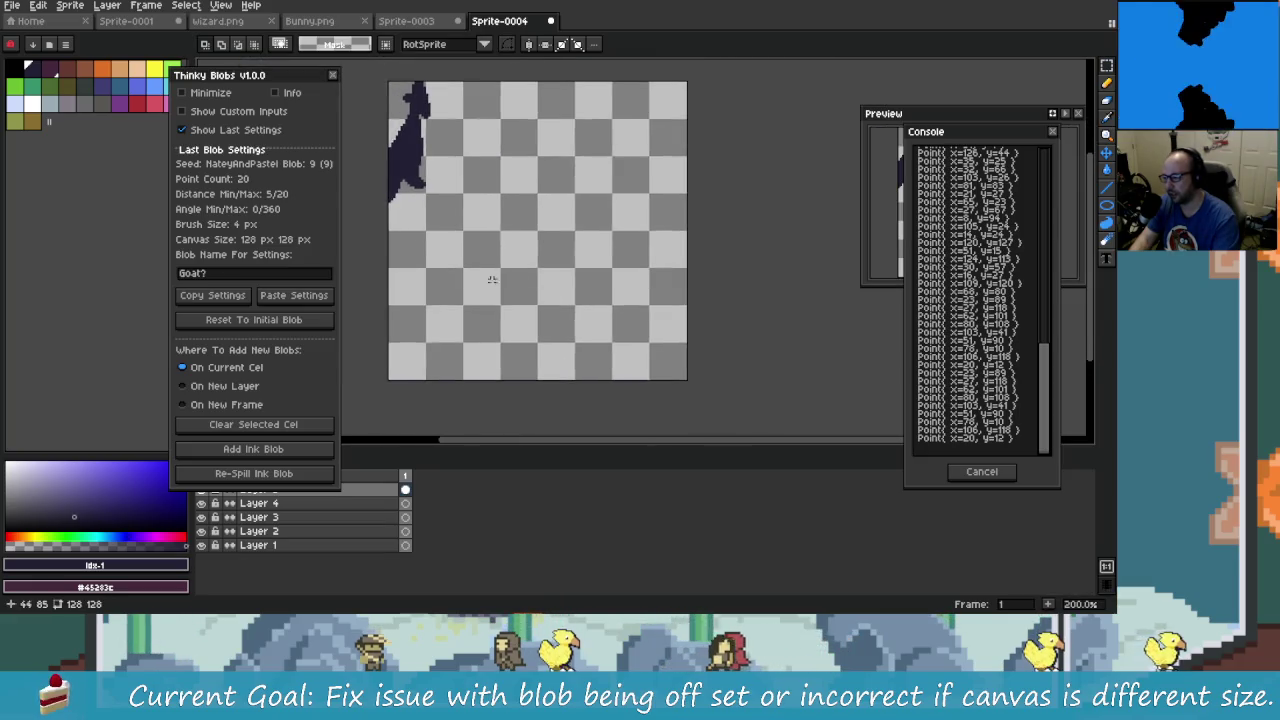
{"action": "key", "text": "ctrl+alt+c"}
{"action": "left_click_drag", "start_coordinate": [459, 300], "coordinate": [342, 300]}
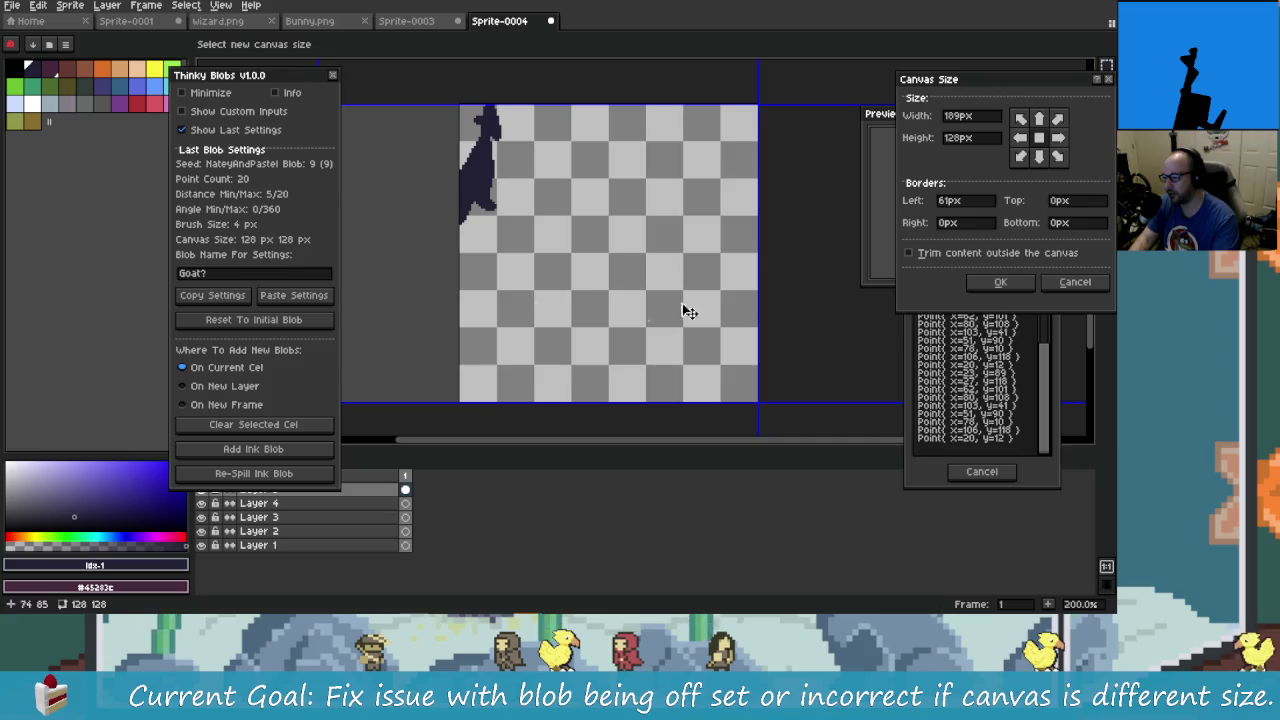
{"action": "key", "text": "Return"}
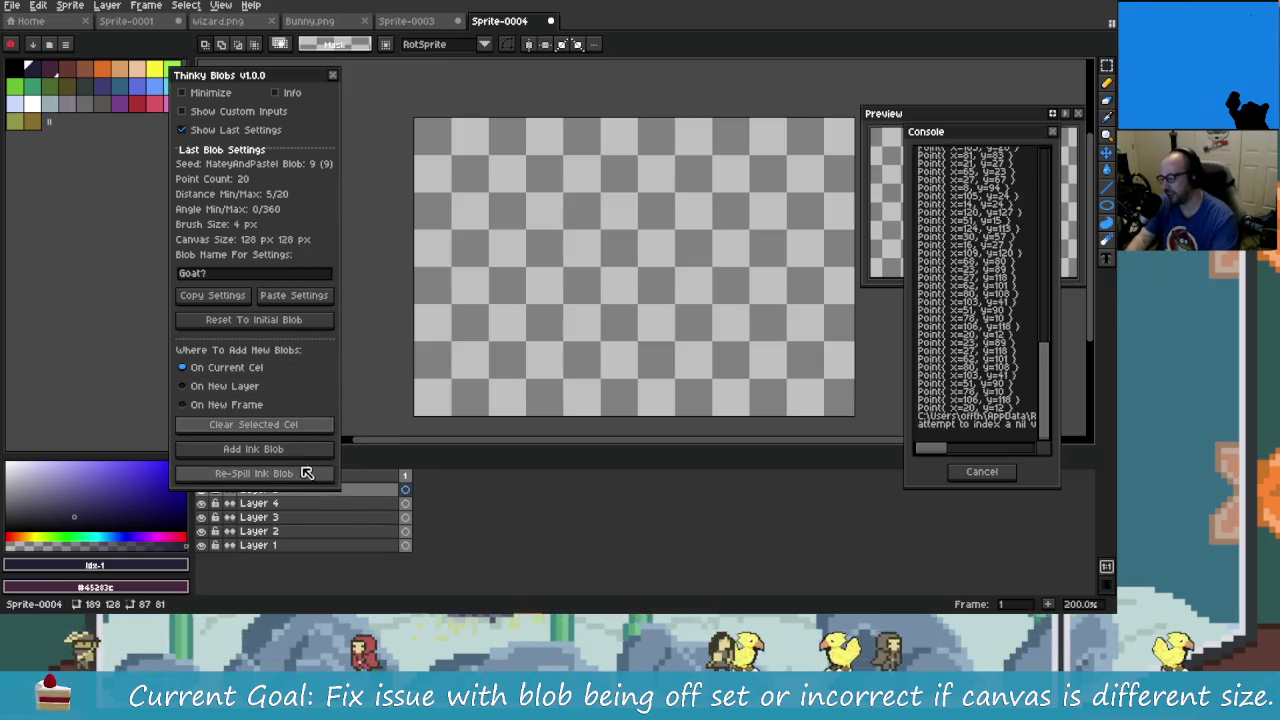
- Re-spill the blob on the wider canvas, then clear the cel and add a new blob
{"action": "left_click", "coordinate": [296, 474]}
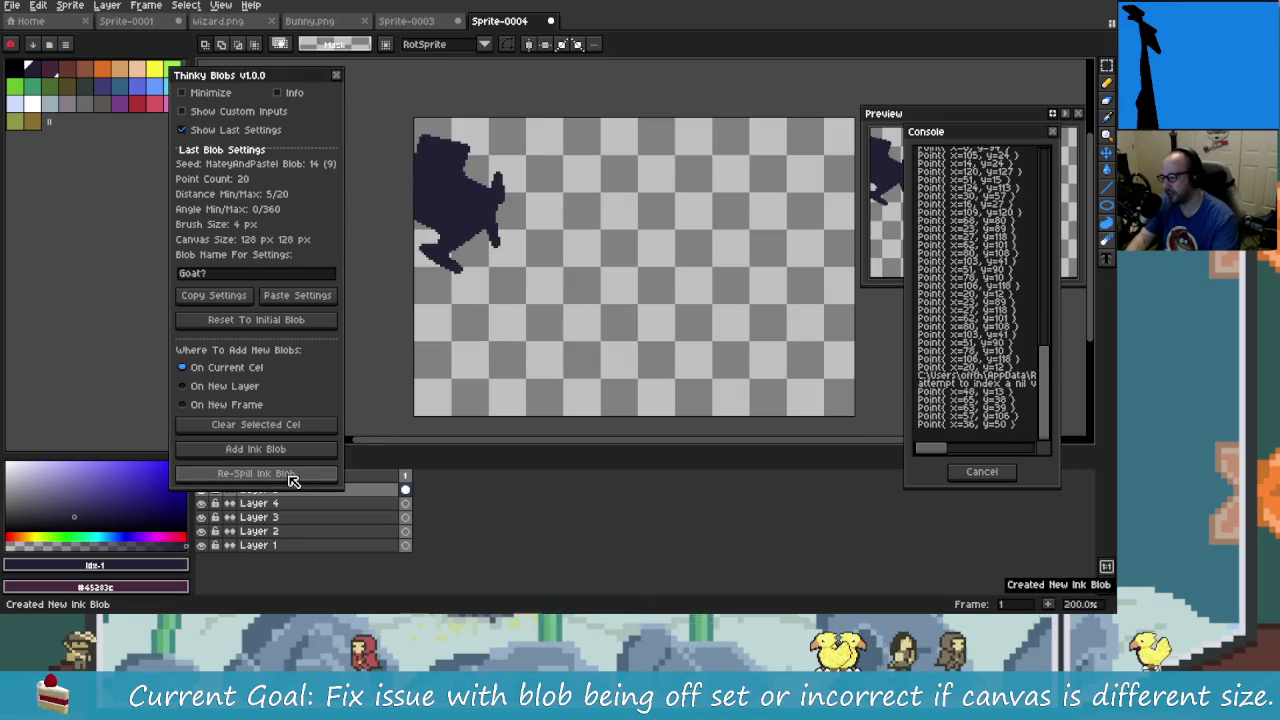
{"action": "left_click", "coordinate": [292, 480]}
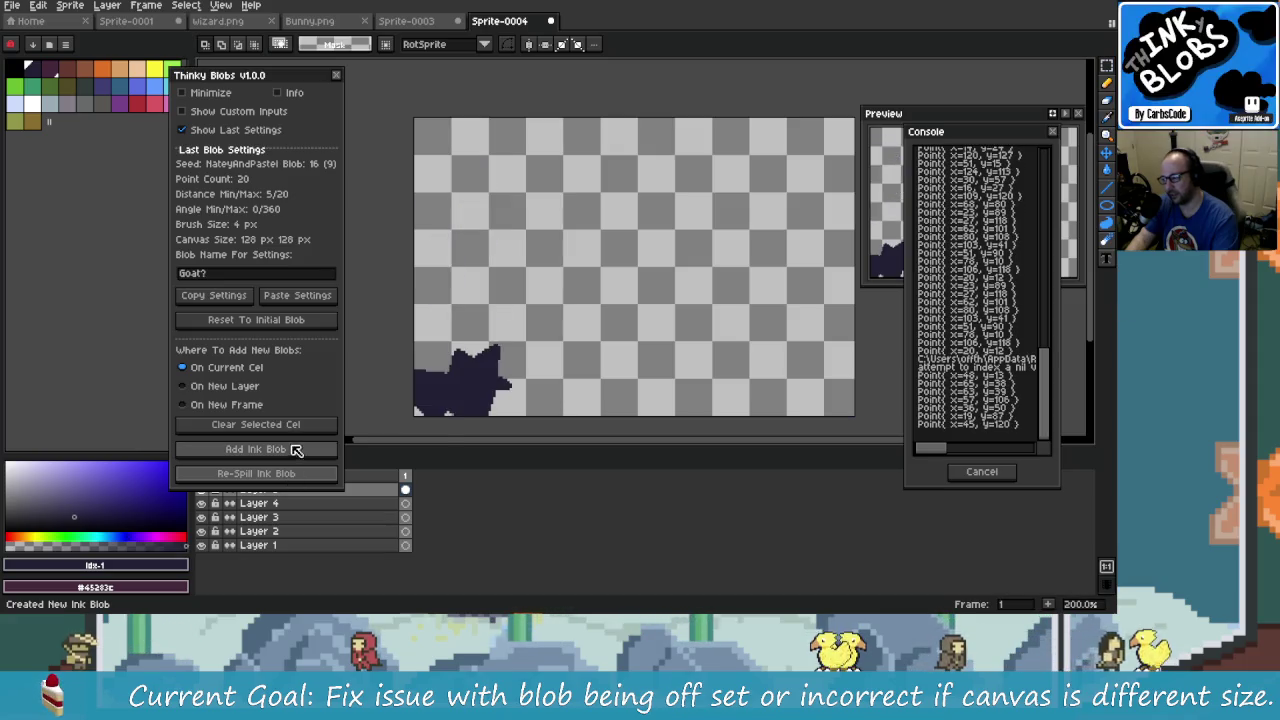
{"action": "left_click", "coordinate": [296, 428]}
{"action": "left_click", "coordinate": [300, 320]}
{"action": "left_click", "coordinate": [300, 478]}
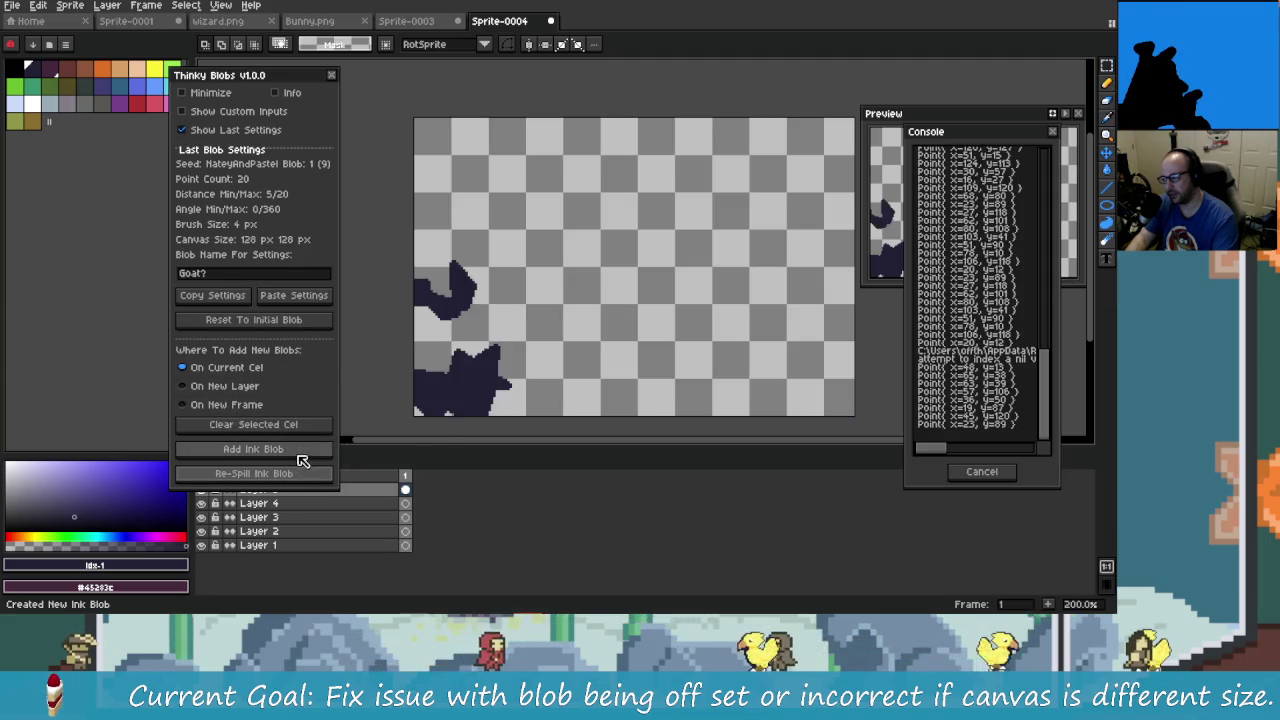
- Spill the Goat? blob and re-spill to blob 9 at the top-left, undoing a test move
{"action": "left_click", "coordinate": [296, 453]}
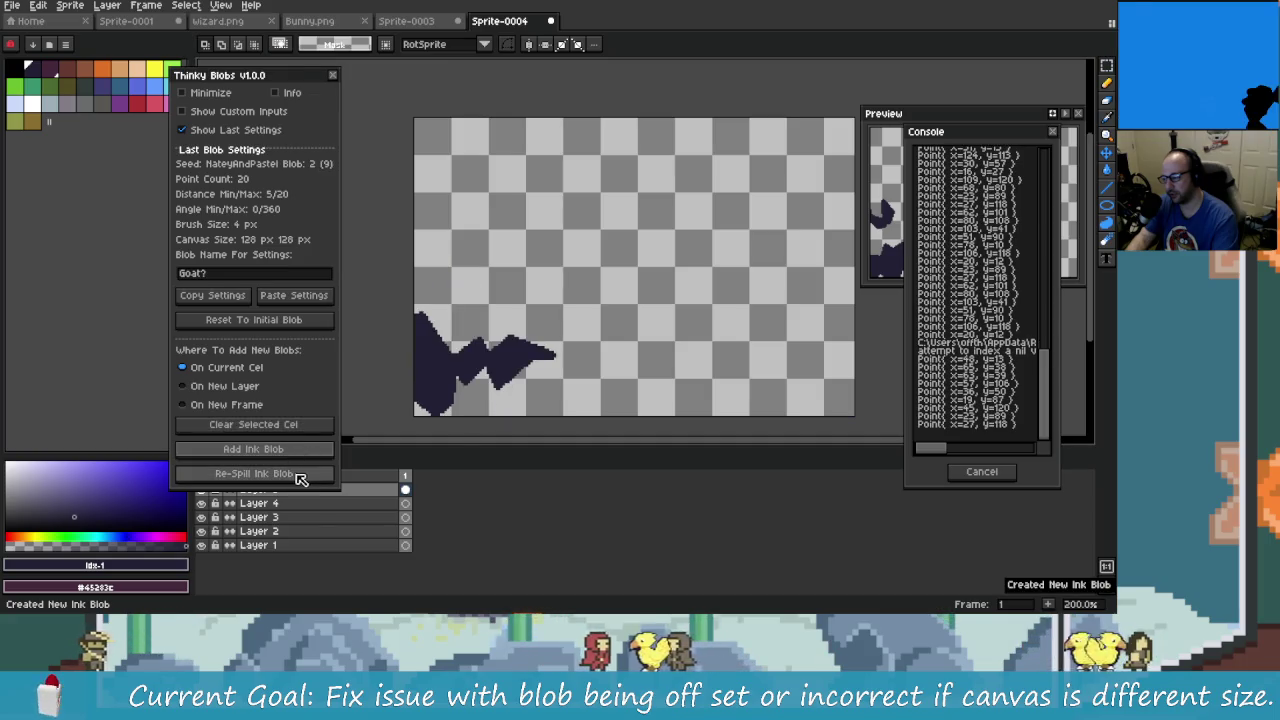
{"action": "left_click", "coordinate": [300, 478]}
{"action": "left_click", "coordinate": [298, 478]}
{"action": "left_click", "coordinate": [297, 478]}
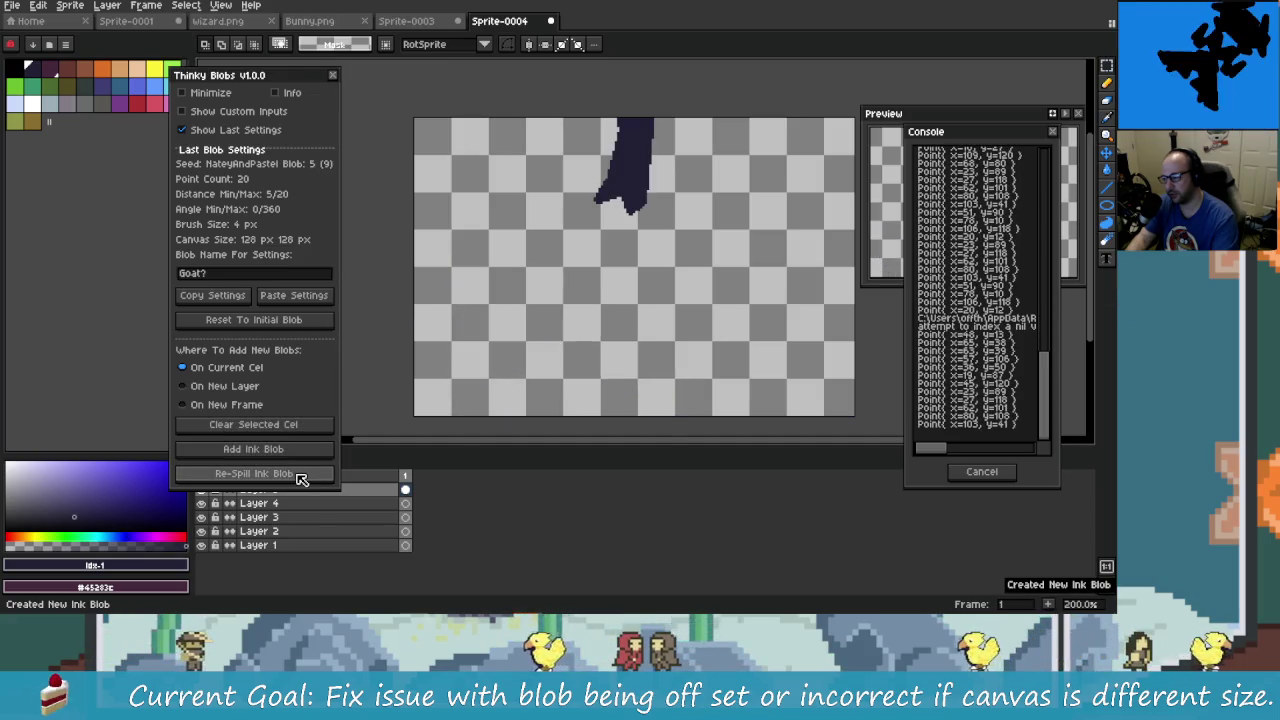
{"action": "left_click", "coordinate": [297, 478]}
{"action": "left_click", "coordinate": [299, 478]}
{"action": "left_click", "coordinate": [300, 479]}
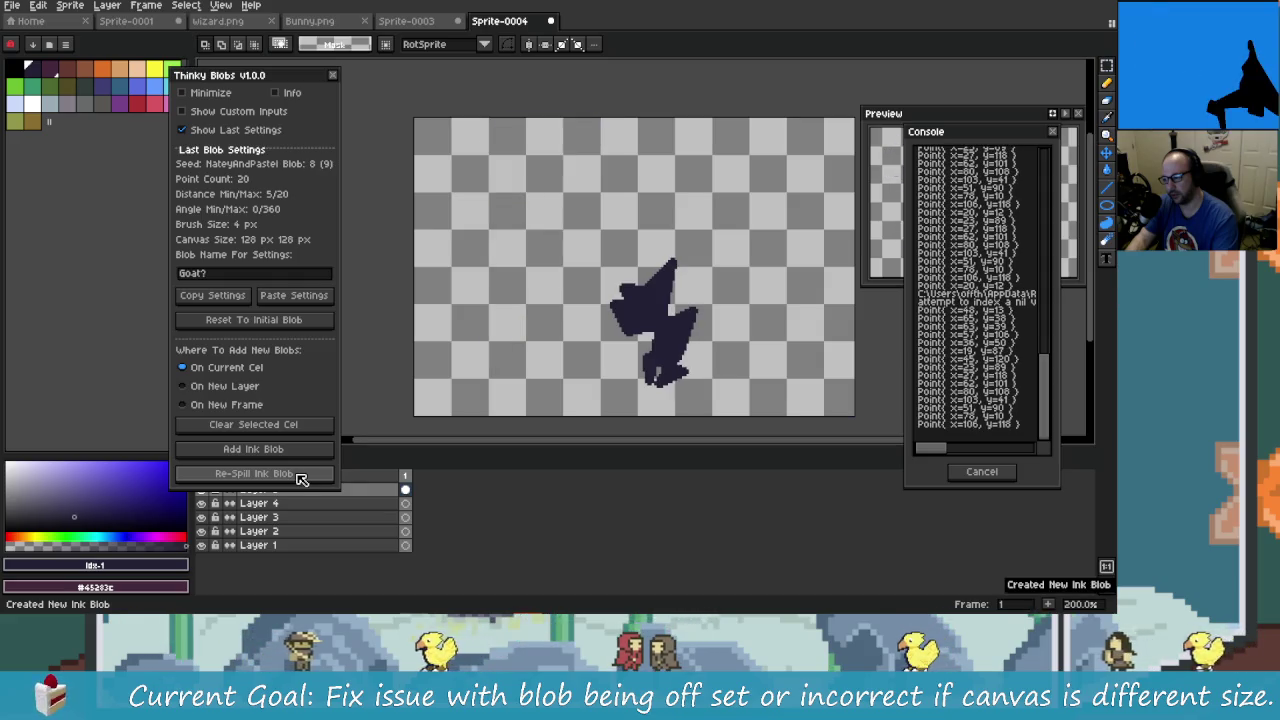
{"action": "left_click", "coordinate": [300, 478]}
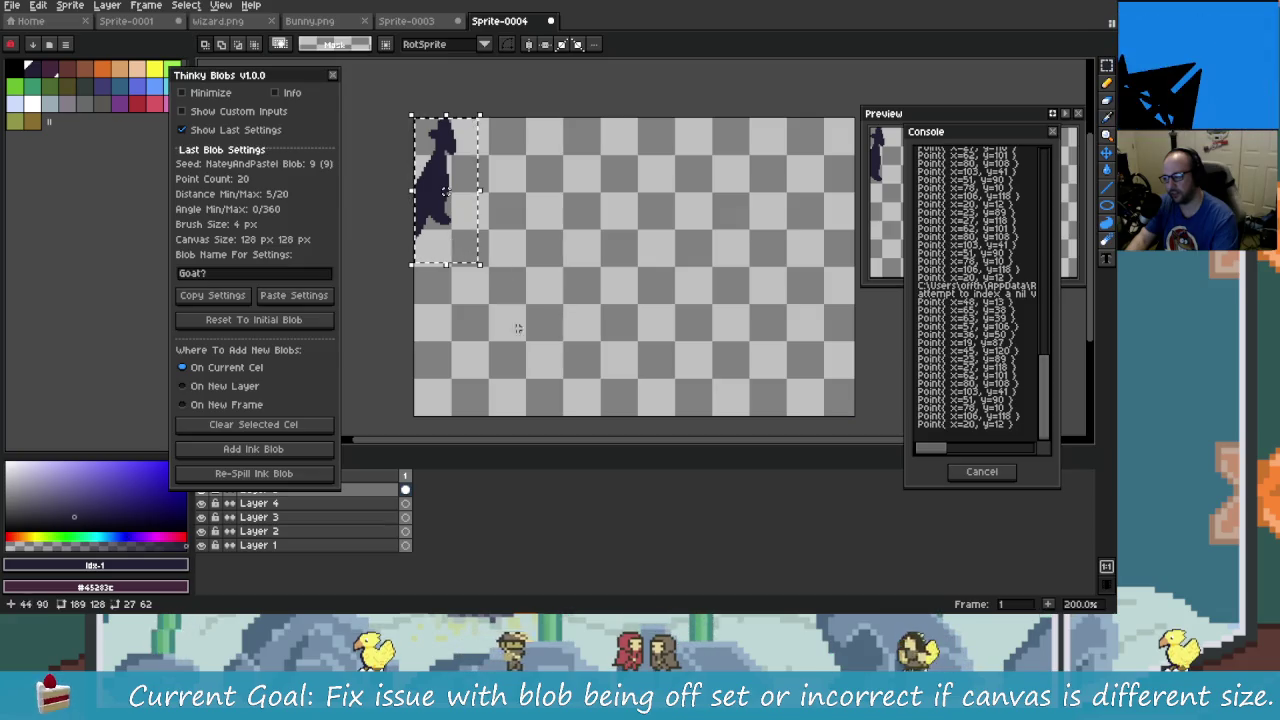
{"action": "left_click_drag", "start_coordinate": [462, 240], "coordinate": [487, 243]}
{"action": "key", "text": "ctrl+z"}
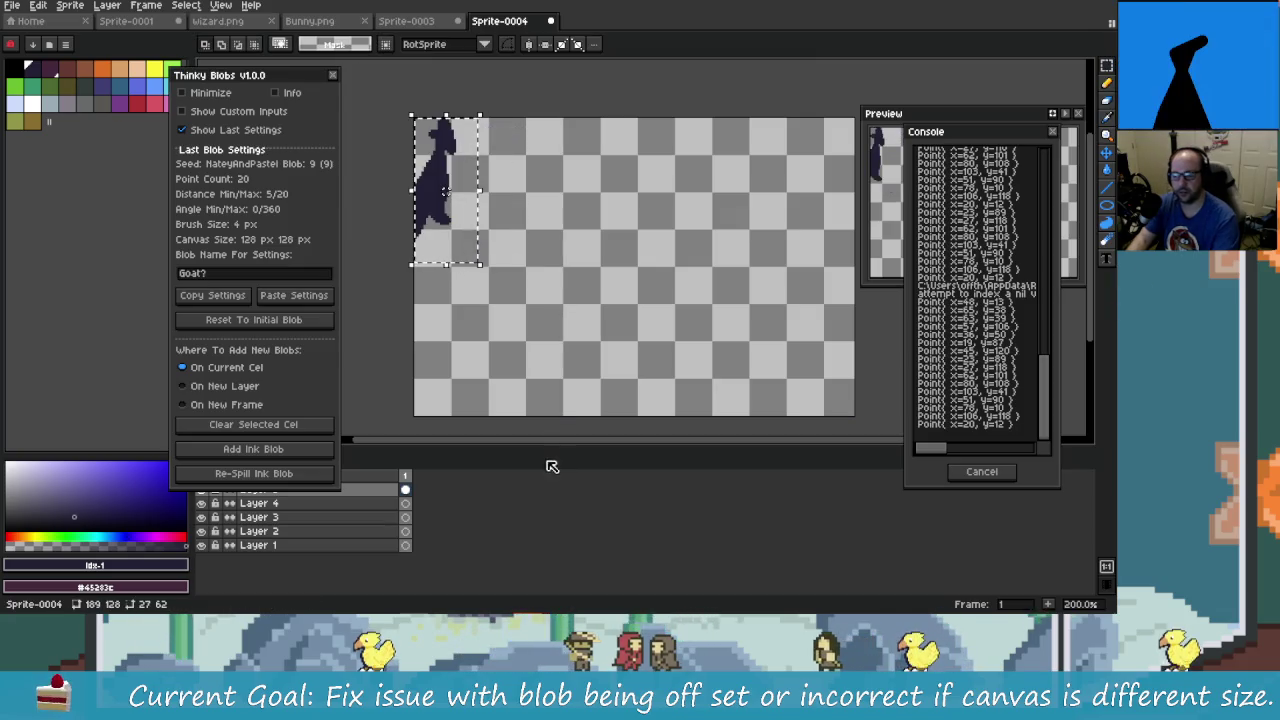
- Undo the test blob and review the Goat? seed line in CoolBlobs.txt in Rider
{"action": "key", "text": "ctrl+z"}
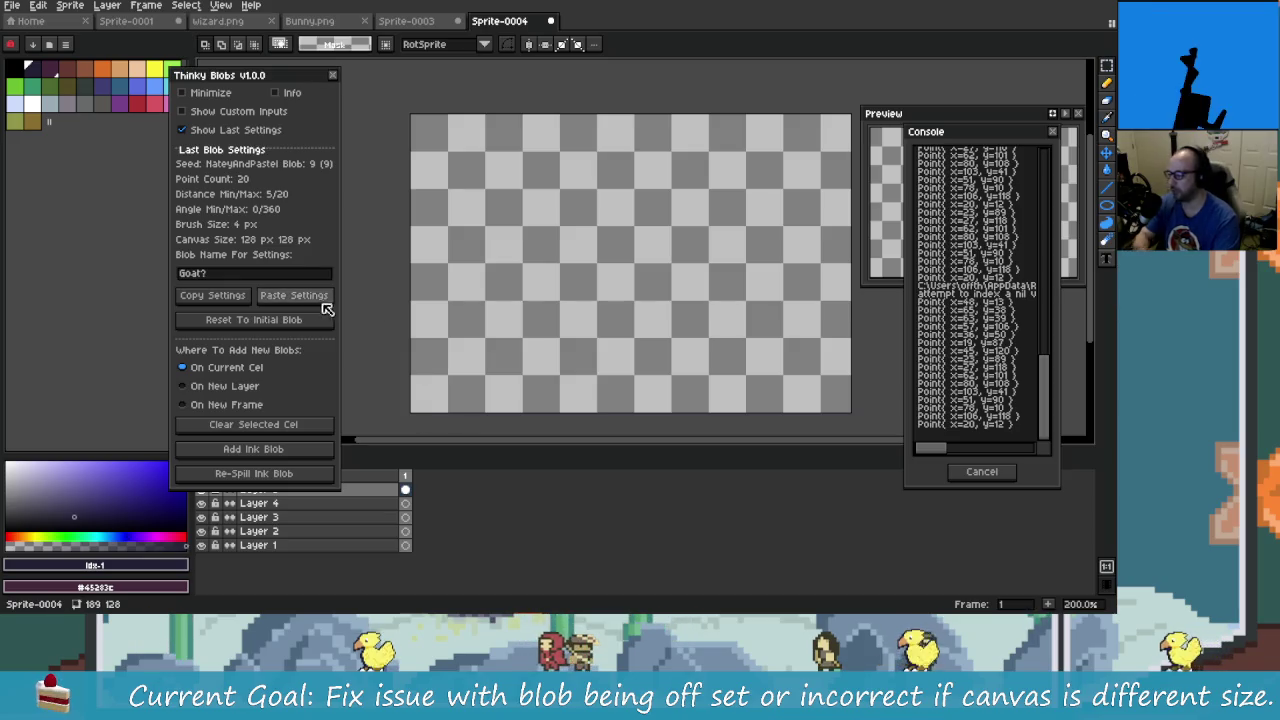
{"action": "key", "text": "alt+Tab"}
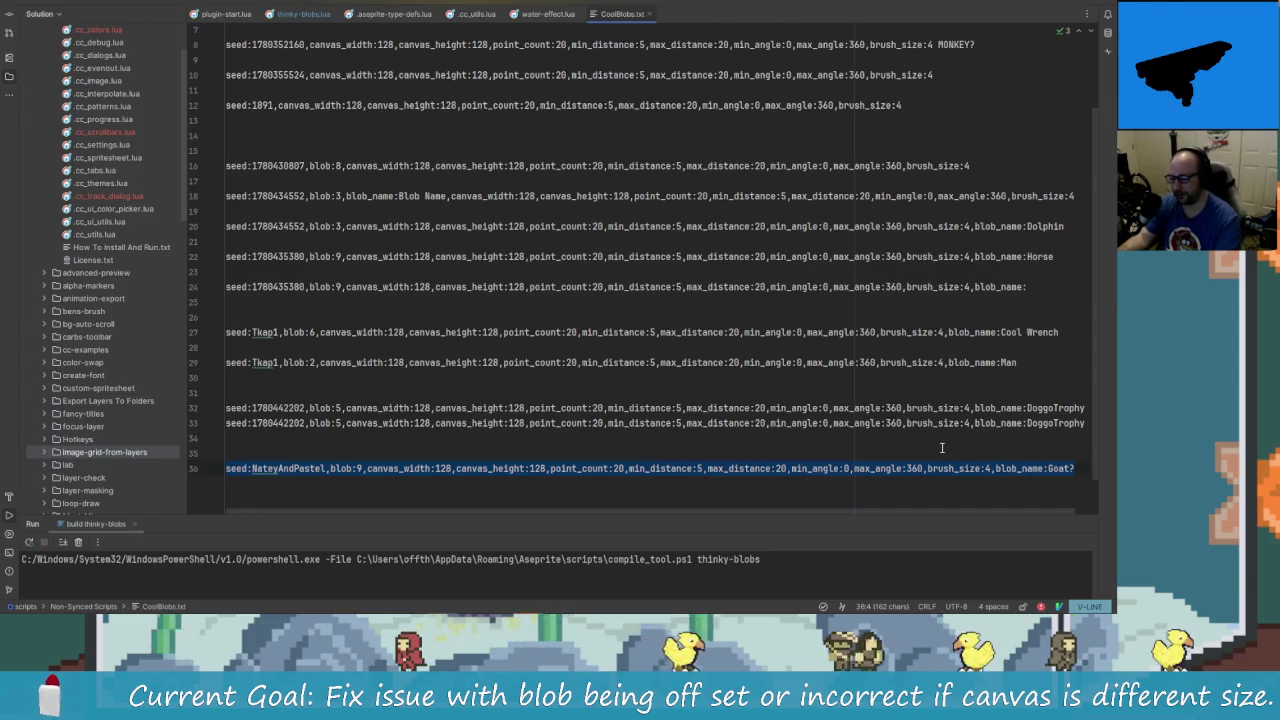
{"action": "key", "text": "alt+Tab"}
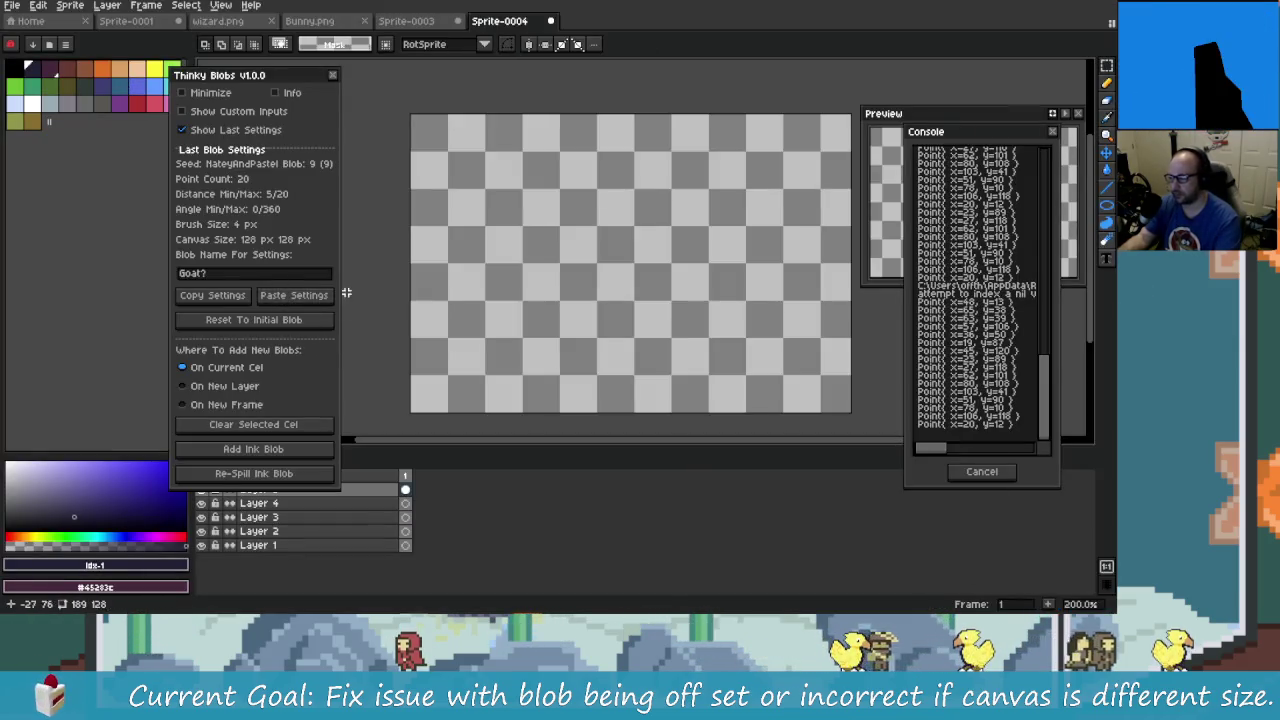
- Set Sprite-0004's canvas width to 128 px, making it square
{"action": "left_click_drag", "start_coordinate": [549, 378], "coordinate": [517, 376]}
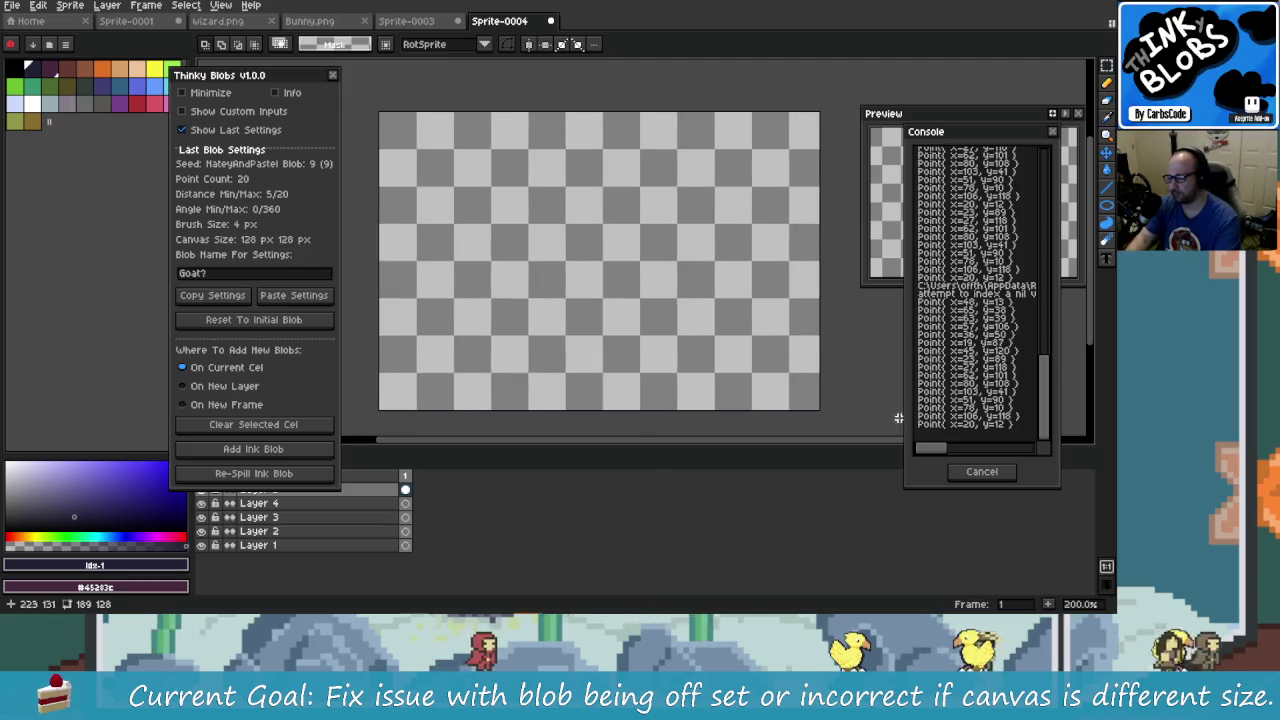
{"action": "key", "text": "ctrl+alt+c"}
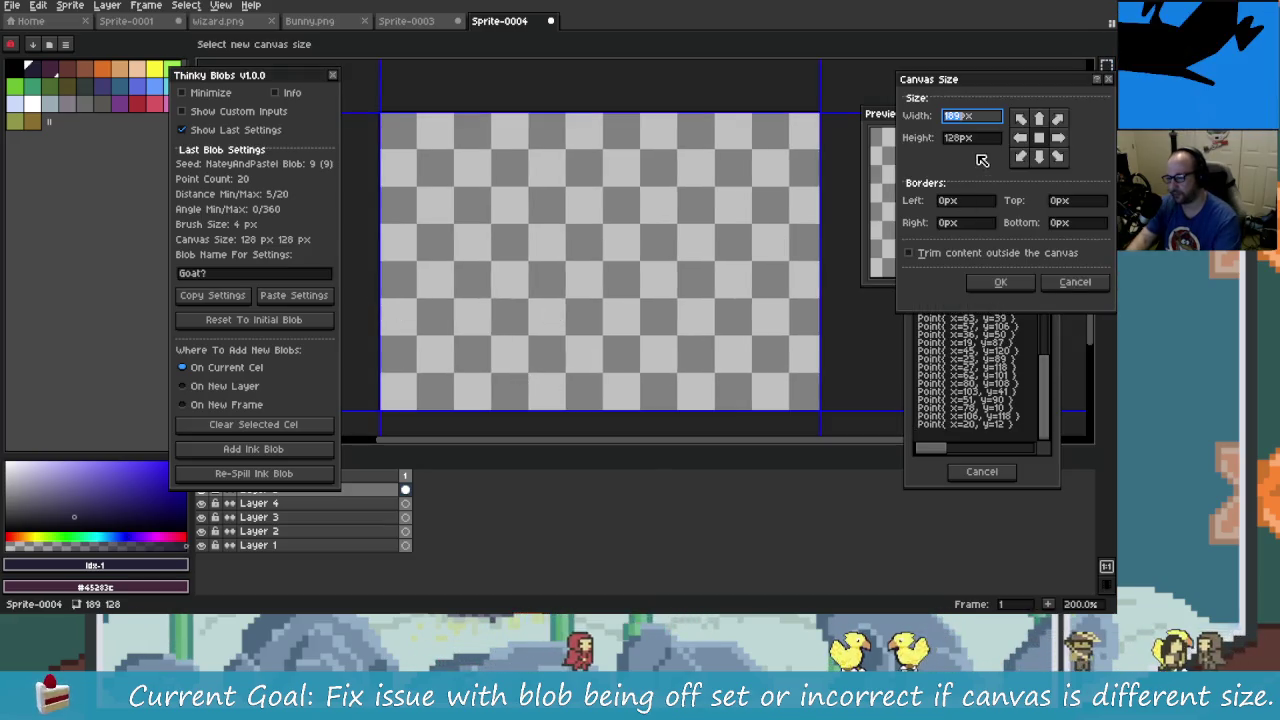
{"action": "type", "text": "128"}
{"action": "key", "text": "Return"}
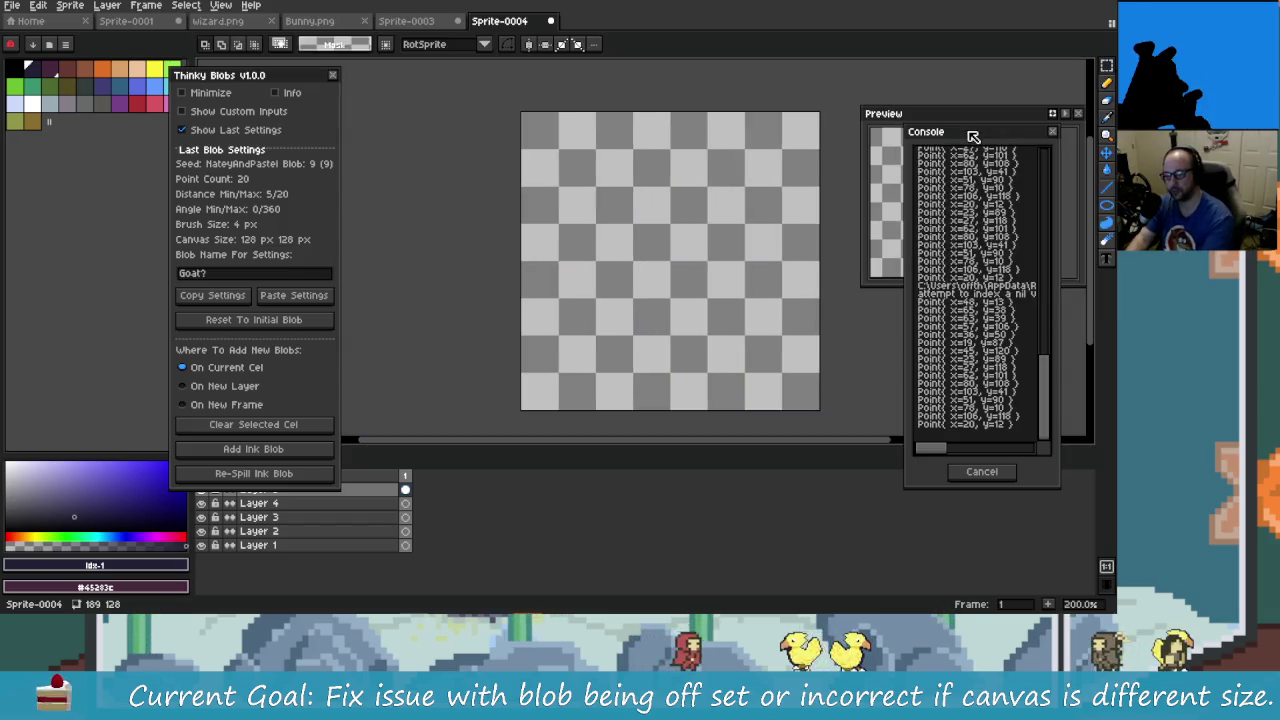
- Add a new layer above Layer 2 in Sprite-0003
{"action": "left_click", "coordinate": [409, 24]}
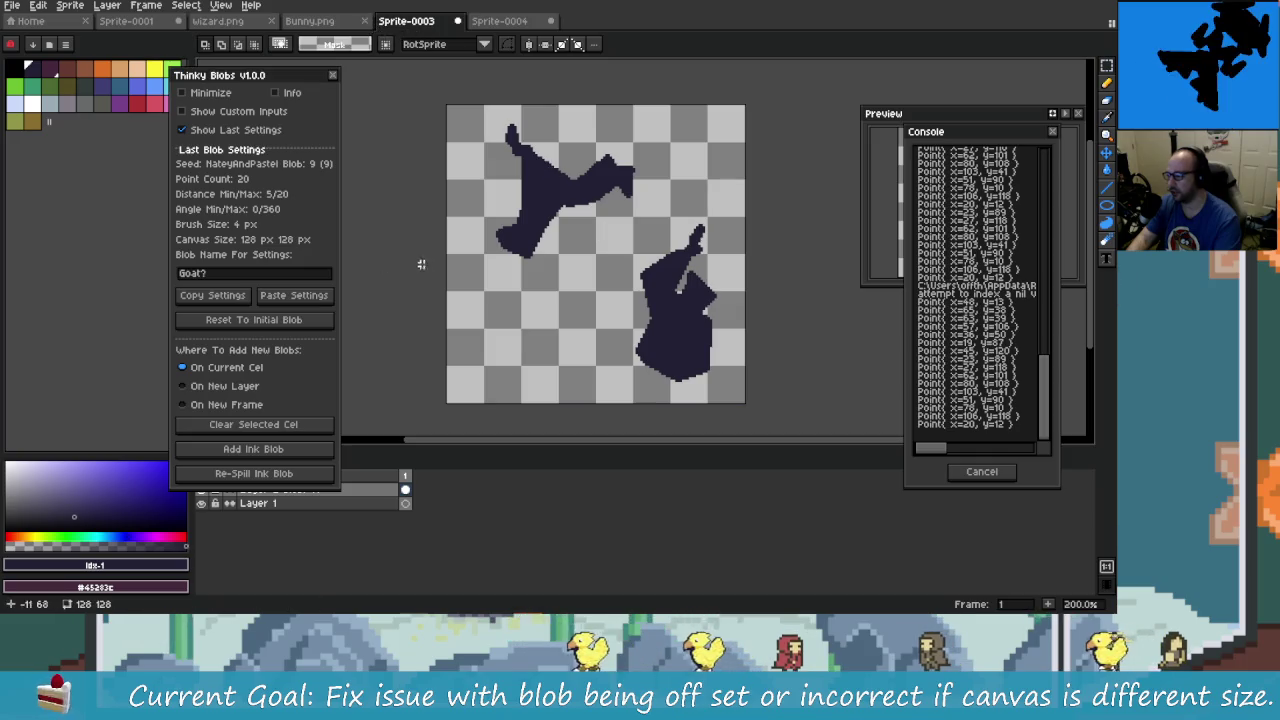
{"action": "right_click", "coordinate": [392, 490]}
{"action": "mouse_move", "coordinate": [420, 519]}
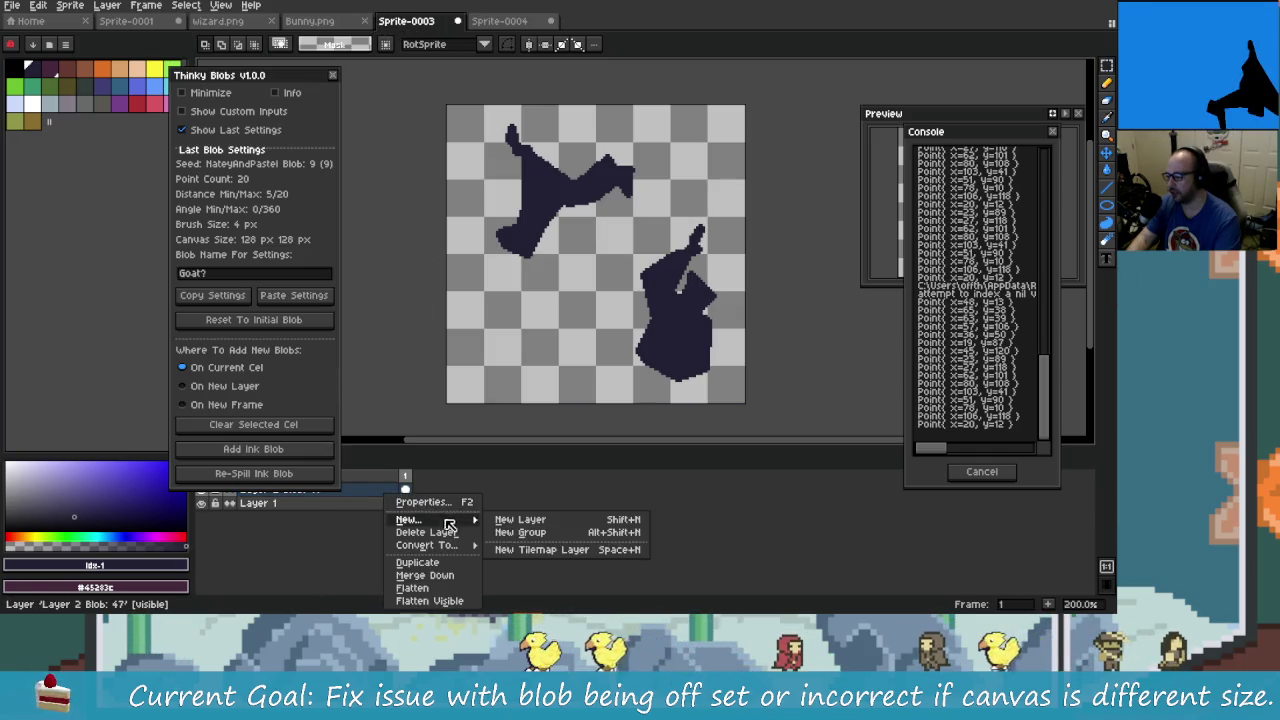
{"action": "left_click", "coordinate": [497, 522]}
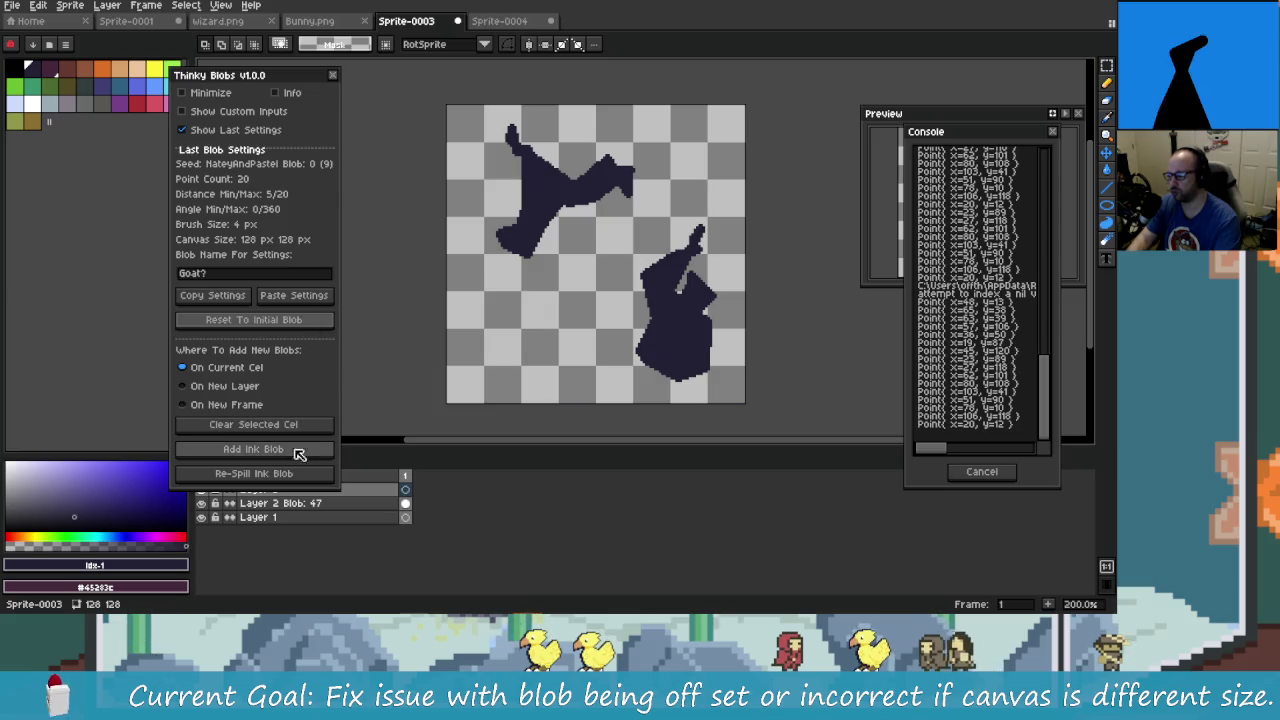
- Spill a test blob and re-spill to blob 9, then undo it and close the console
{"action": "left_click", "coordinate": [295, 452]}
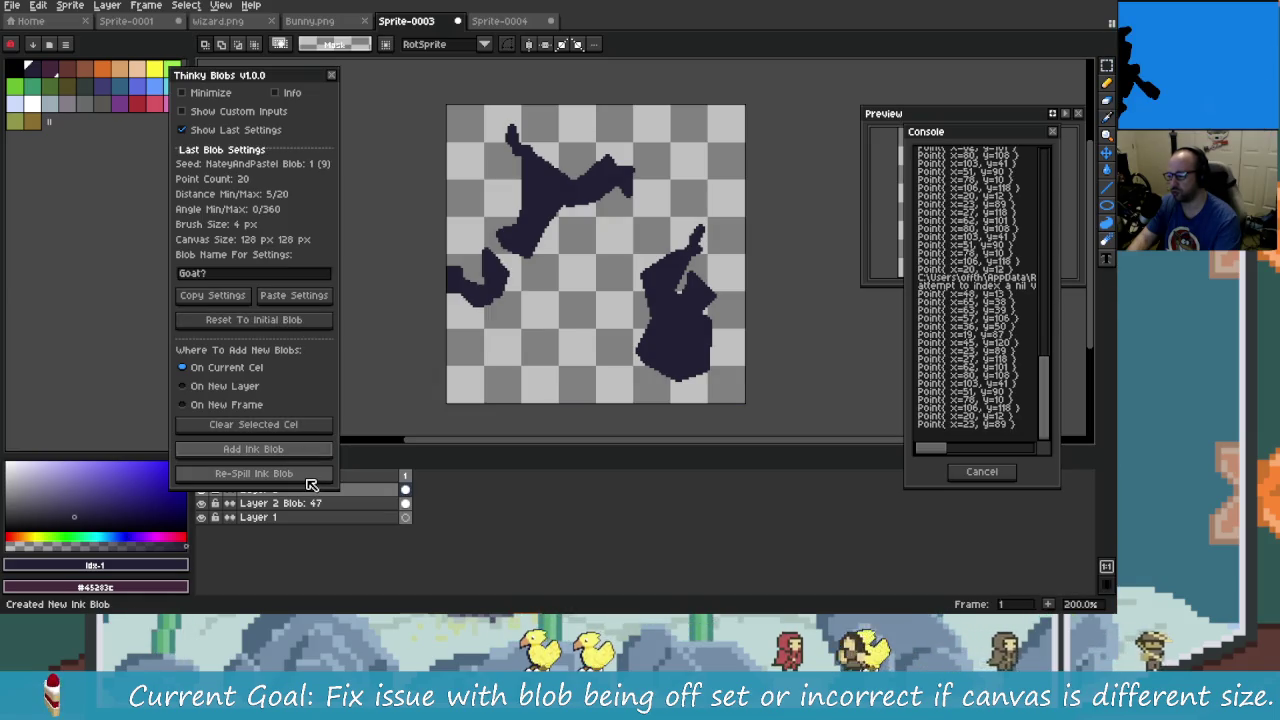
{"action": "left_click", "coordinate": [308, 475]}
{"action": "left_click", "coordinate": [309, 477]}
{"action": "left_click", "coordinate": [310, 480]}
{"action": "left_click", "coordinate": [309, 479]}
{"action": "left_click", "coordinate": [309, 479]}
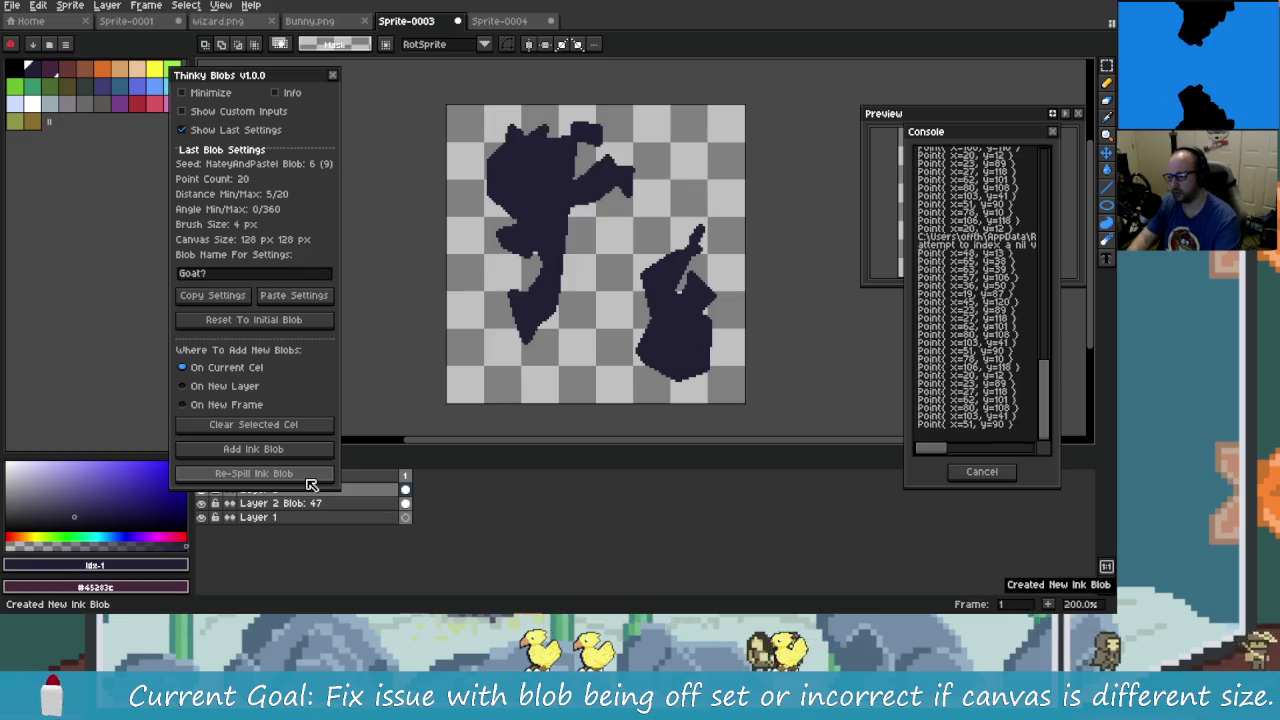
{"action": "left_click", "coordinate": [309, 479]}
{"action": "left_click", "coordinate": [310, 484]}
{"action": "left_click", "coordinate": [310, 484]}
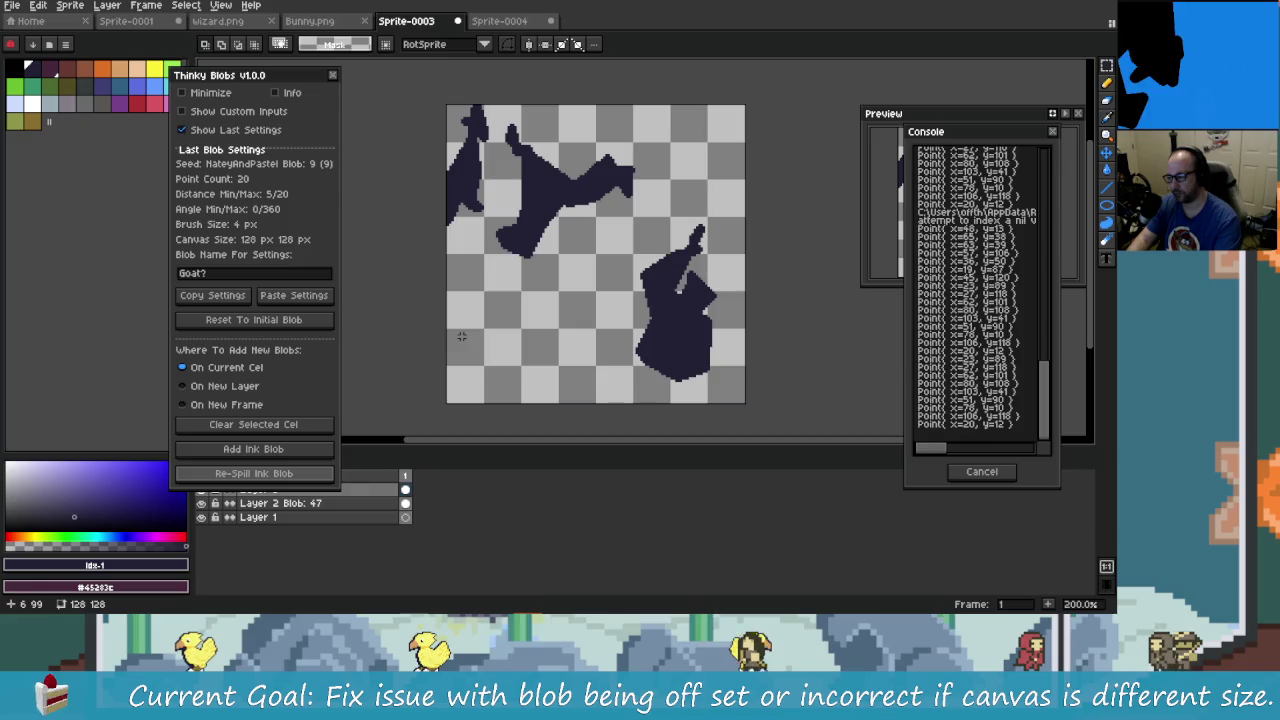
{"action": "key", "text": "ctrl+z"}
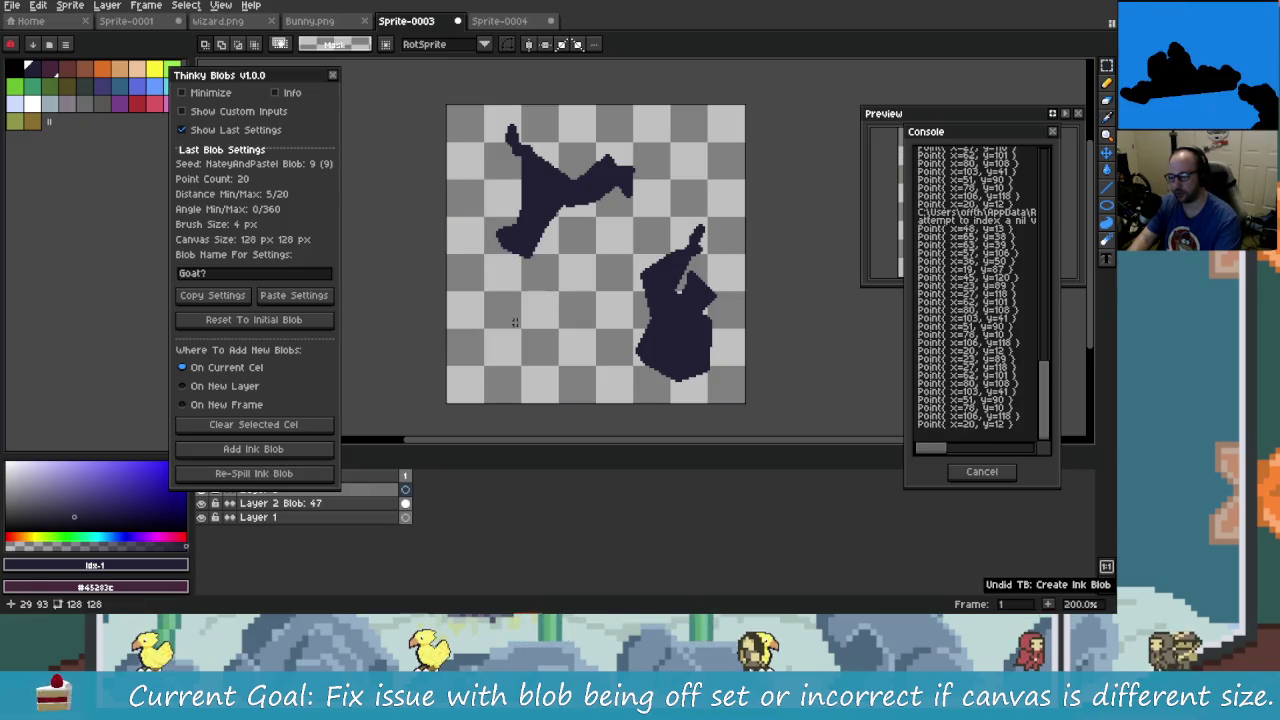
{"action": "left_click", "coordinate": [981, 471]}
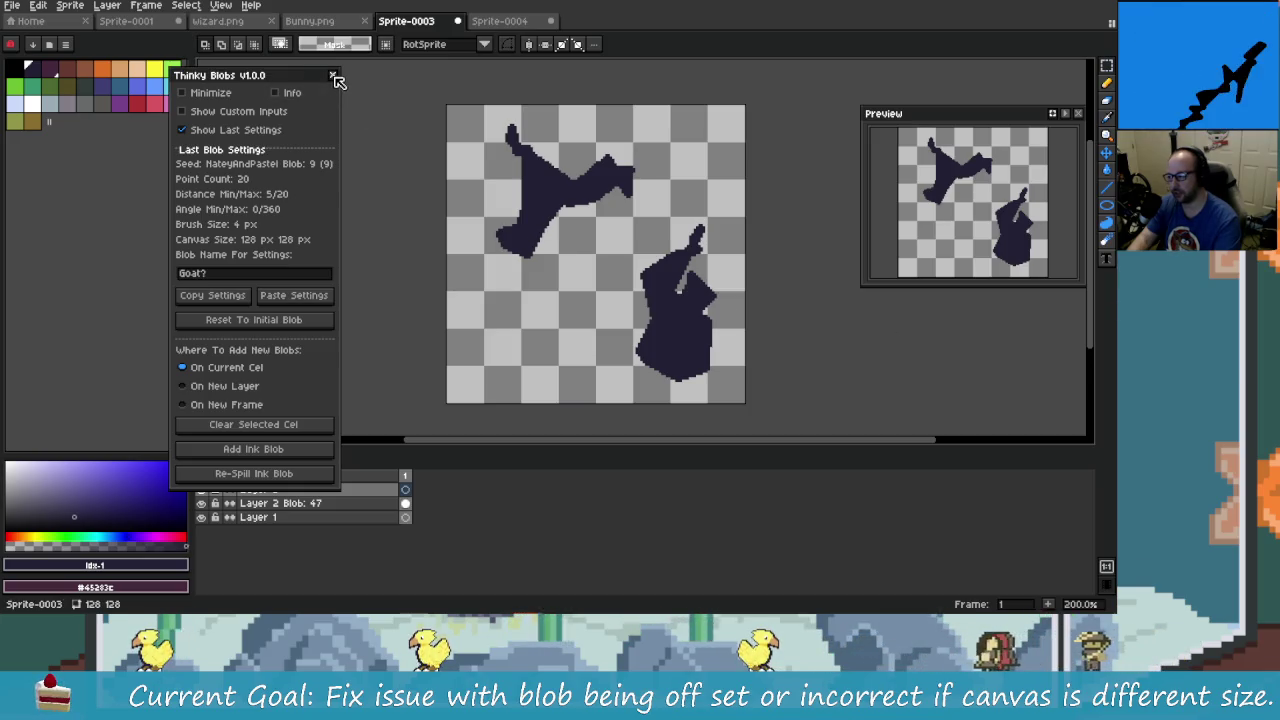
- On Sprite-0004, hide Last Blob Settings, reposition the Thinky Blobs panel, and clear a test selection
{"action": "left_click", "coordinate": [524, 22]}
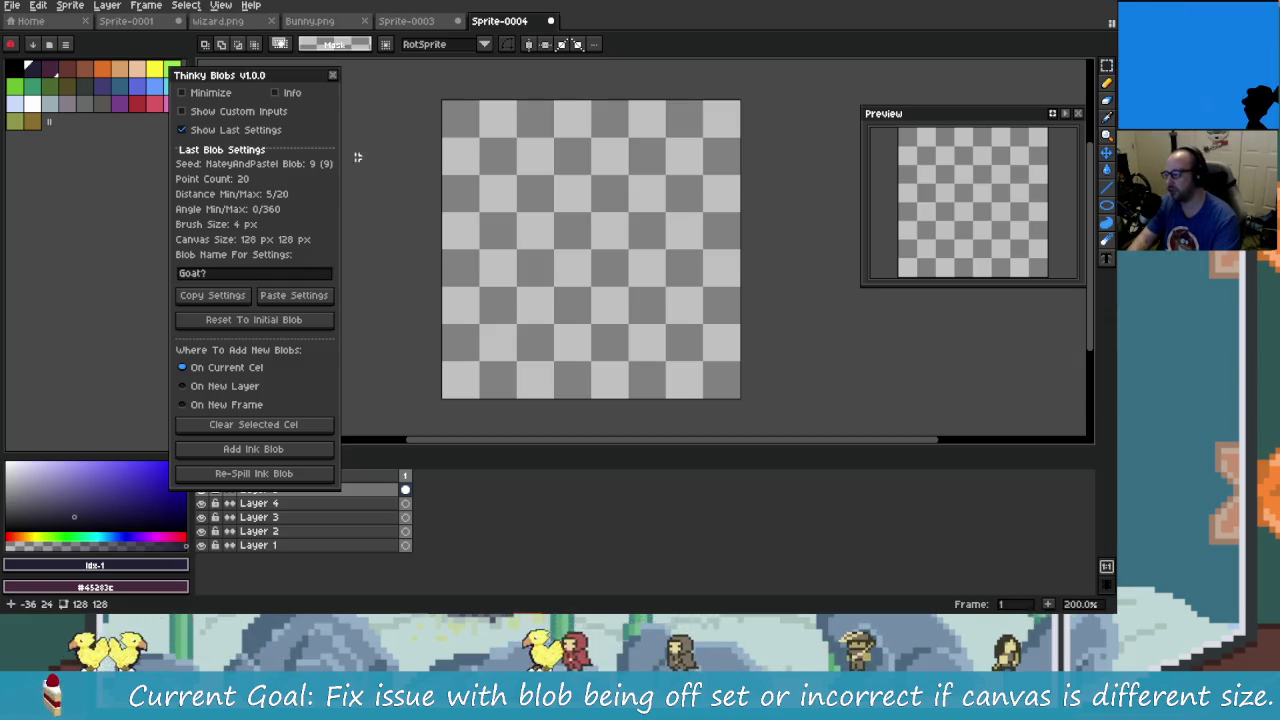
{"action": "left_click", "coordinate": [312, 130]}
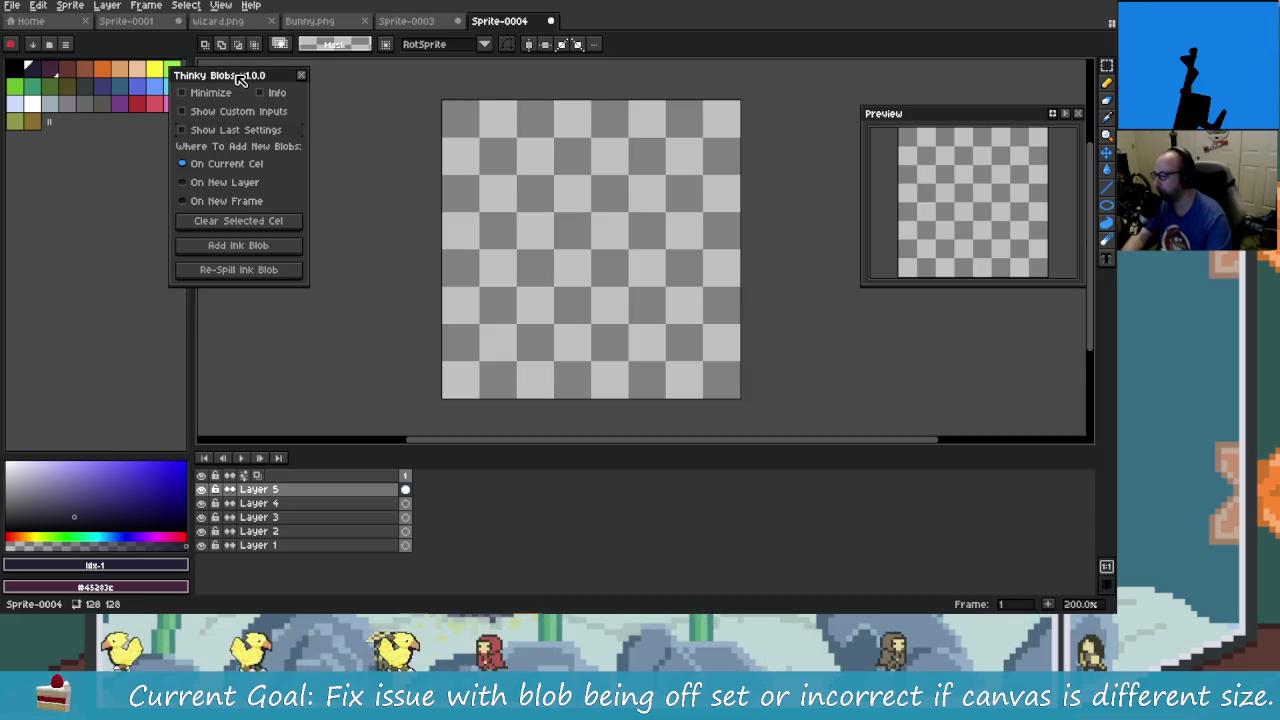
{"action": "left_click_drag", "start_coordinate": [240, 79], "coordinate": [292, 86]}
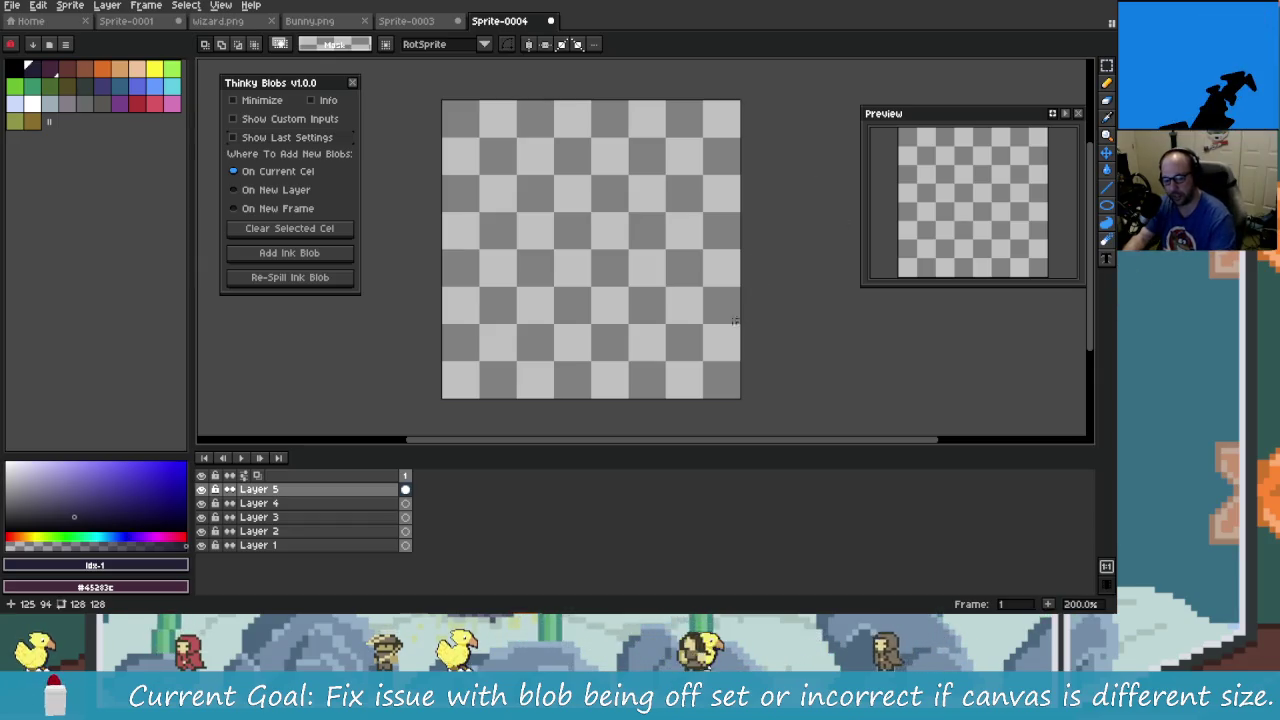
{"action": "left_click_drag", "start_coordinate": [449, 140], "coordinate": [594, 268]}
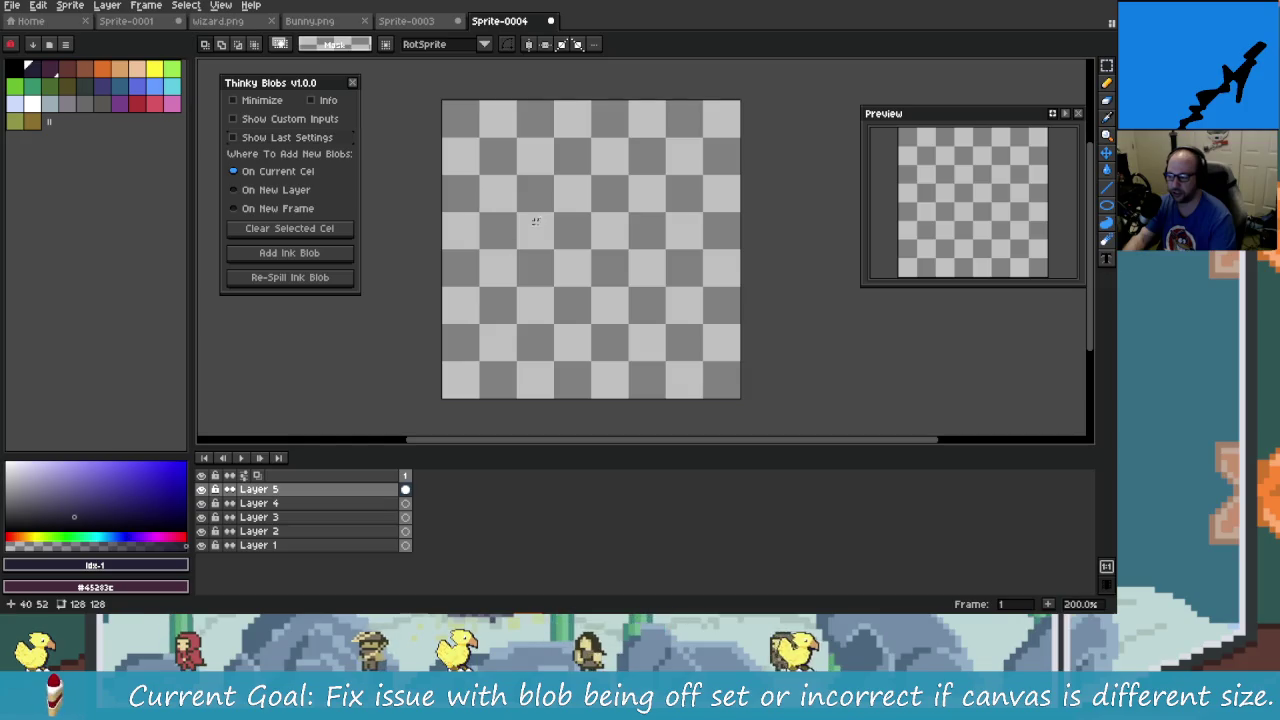
{"action": "key", "text": "ctrl+d"}
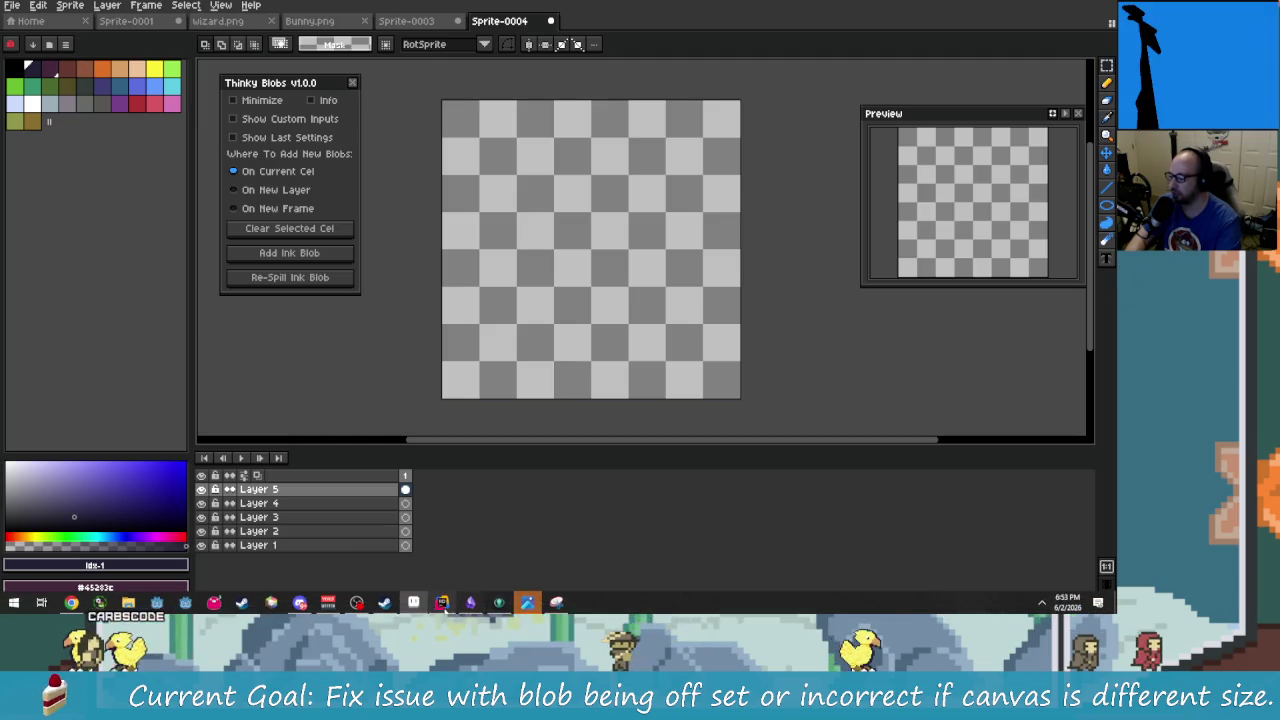
- Check off 'Add New Layer' and 'Add New Frames?' in the Obsidian Thinky Blobs task list
{"action": "left_click", "coordinate": [470, 604]}
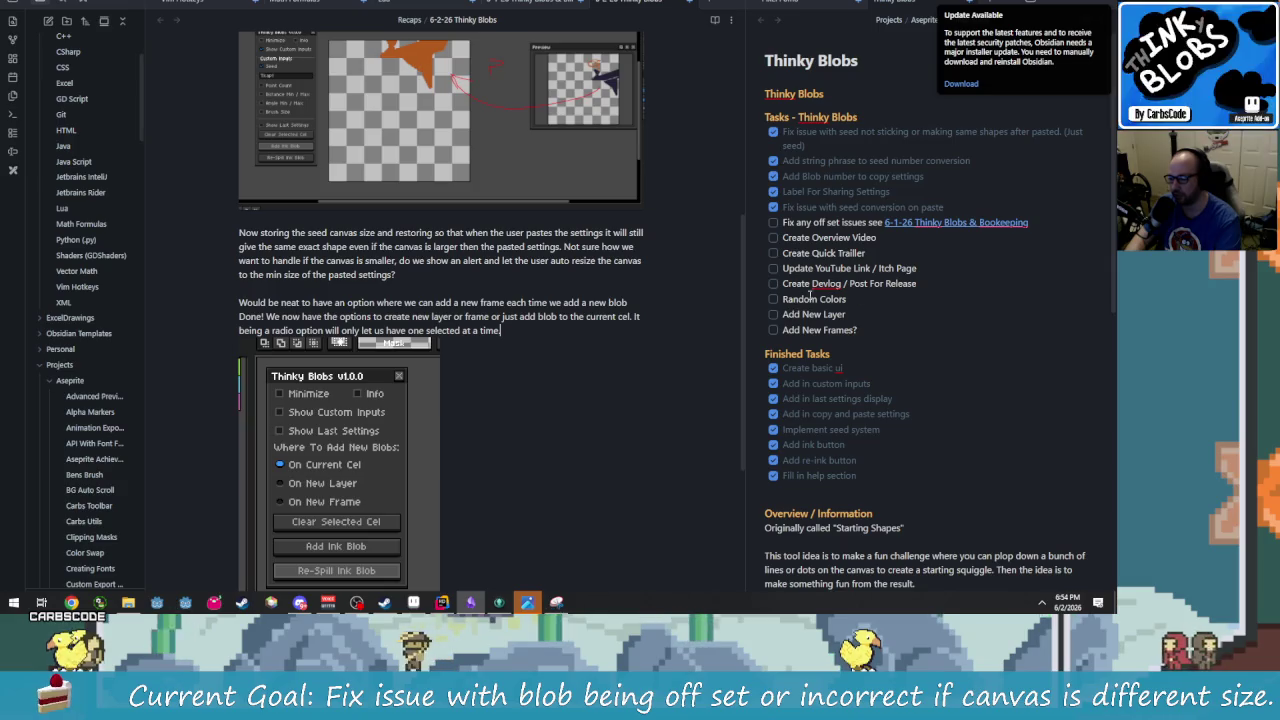
{"action": "left_click", "coordinate": [773, 314]}
{"action": "left_click", "coordinate": [773, 330]}
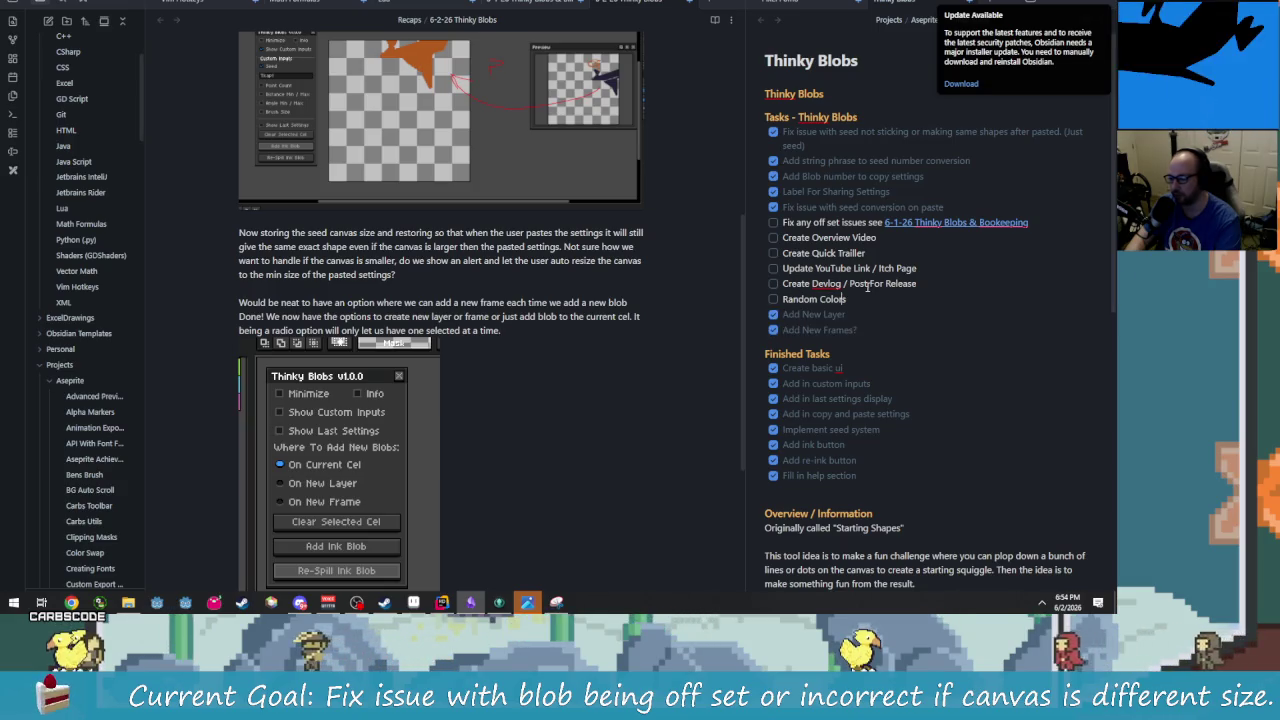